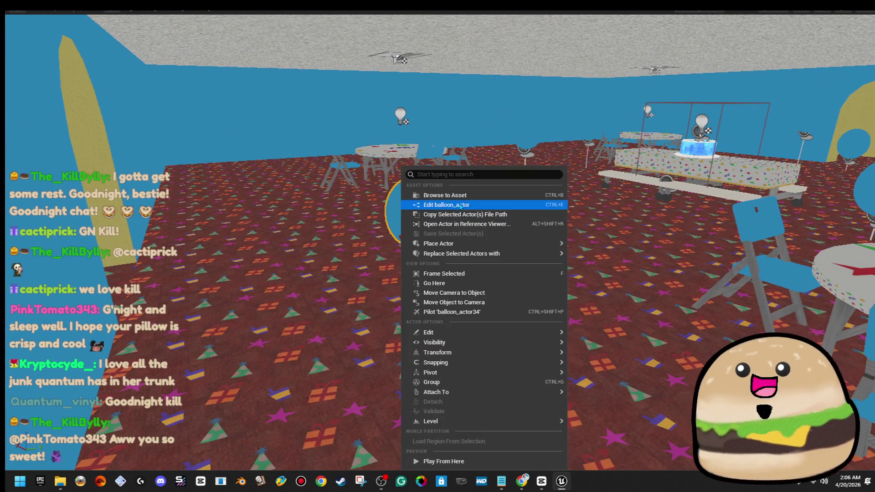
Step: Lift the selected blue balloon and slide it over toward the cake table
right_click(376, 226)
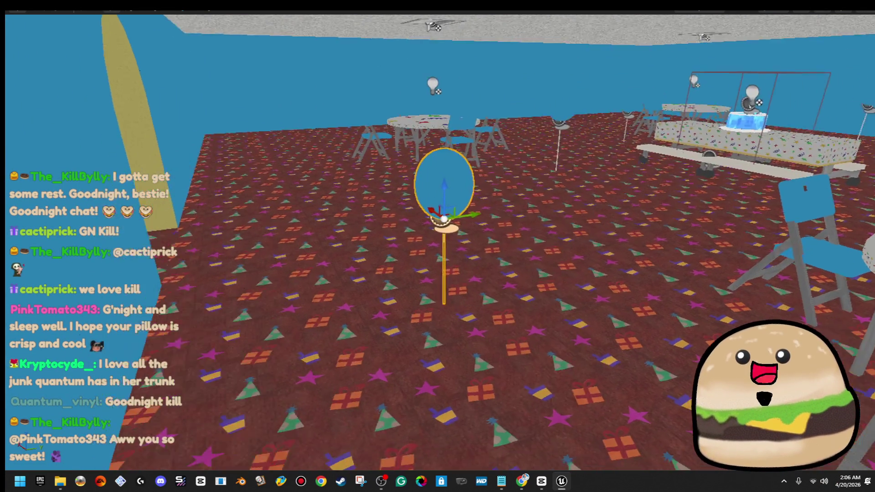
mouse_move(599, 256)
left_mouse_down()
mouse_move(611, 256)
mouse_move(592, 257)
mouse_move(616, 191)
mouse_move(670, 193)
left_mouse_up()
mouse_move(200, 182)
left_mouse_down()
mouse_move(342, 127)
mouse_move(136, 195)
mouse_move(58, 197)
left_mouse_up()
left_click_drag(304, 200, 406, 201)
left_click_drag(259, 193, 574, 187)
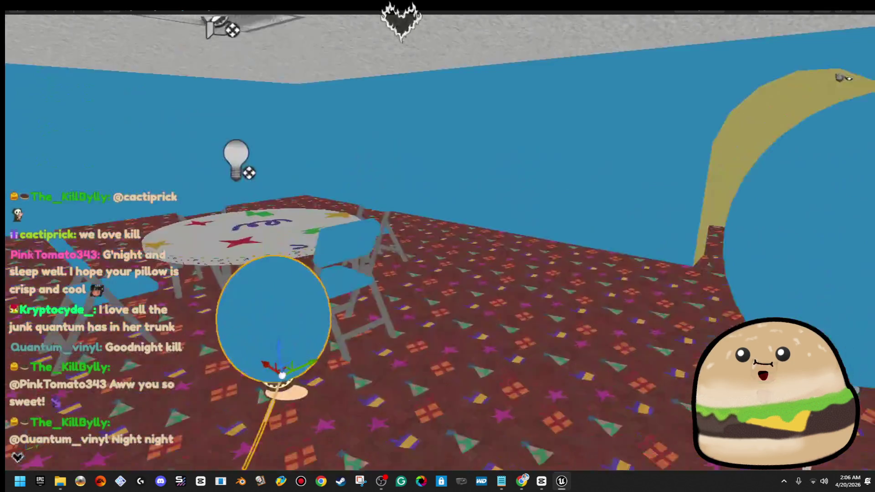
Step: Reposition the balloon on the room's left side, viewed from above near the picnic table
left_click_drag(282, 374, 304, 247)
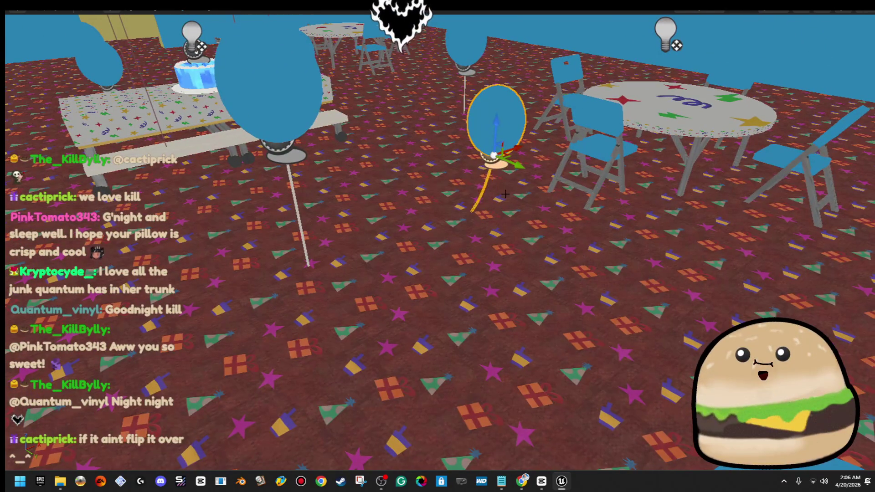
mouse_move(512, 157)
left_mouse_down()
mouse_move(306, 225)
mouse_move(381, 211)
mouse_move(754, 260)
mouse_move(343, 289)
mouse_move(469, 239)
mouse_move(530, 236)
left_mouse_up()
mouse_move(450, 229)
left_mouse_down()
mouse_move(196, 214)
mouse_move(321, 144)
left_mouse_up()
right_click(371, 128)
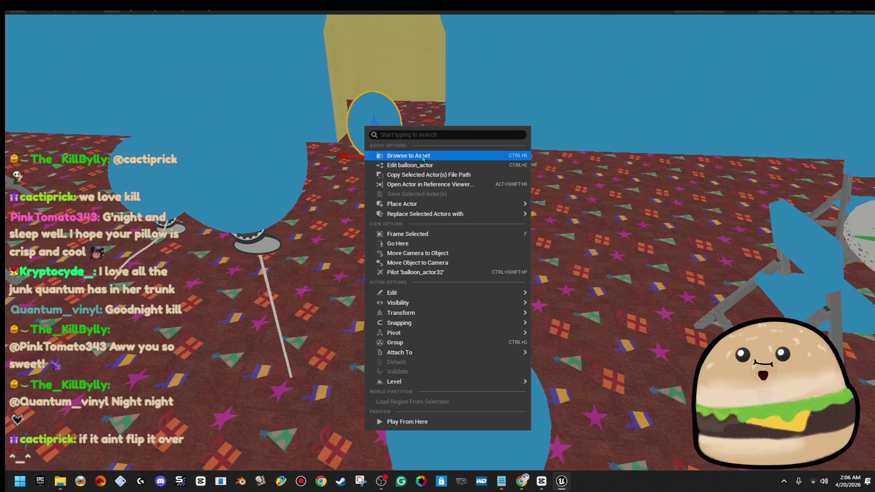
Step: Open the balloon_actor Blueprint and bring its MultiGate node into view
left_click(410, 163)
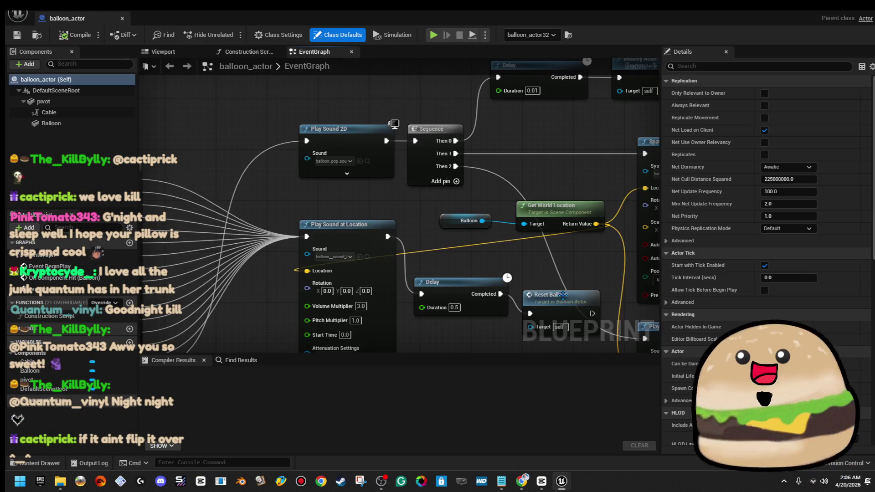
scroll(472, 272, "down", 4)
scroll(359, 276, "up", 6)
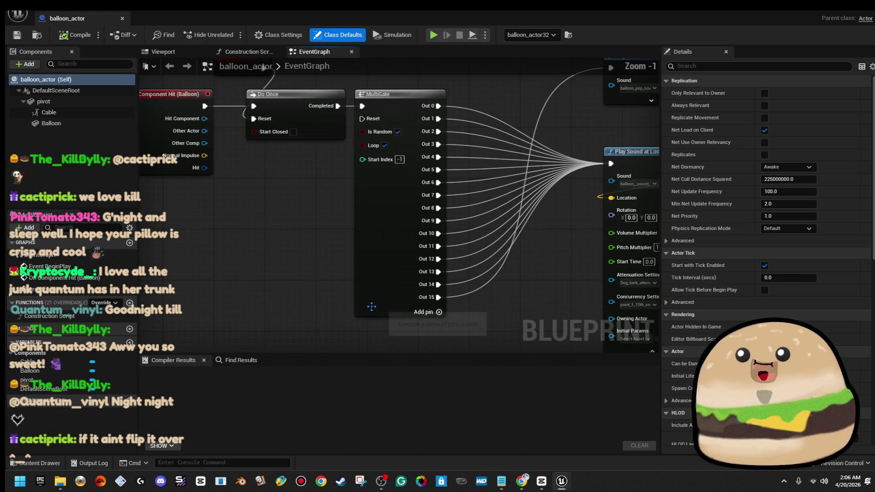
left_click(280, 221)
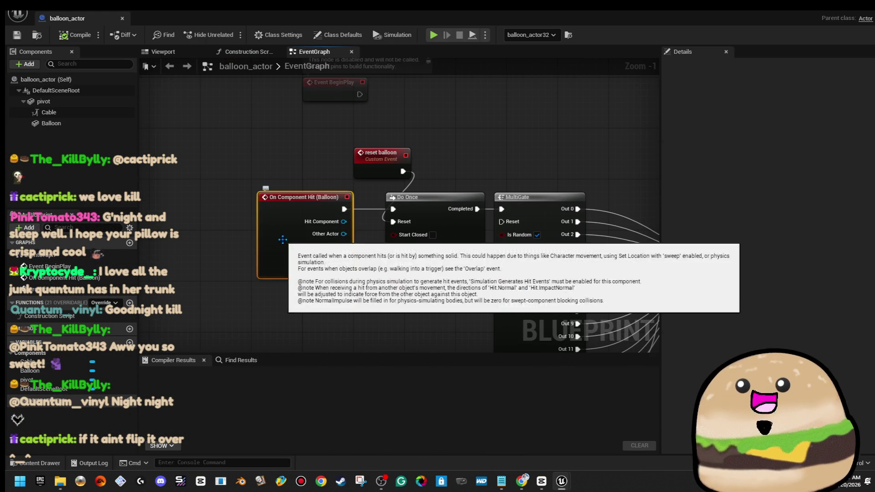
mouse_move(447, 296)
left_mouse_down()
mouse_move(361, 288)
mouse_move(265, 226)
mouse_move(246, 195)
left_mouse_up()
Step: Break the Out 15 sound link and the last MultiGate output link
right_click(376, 301)
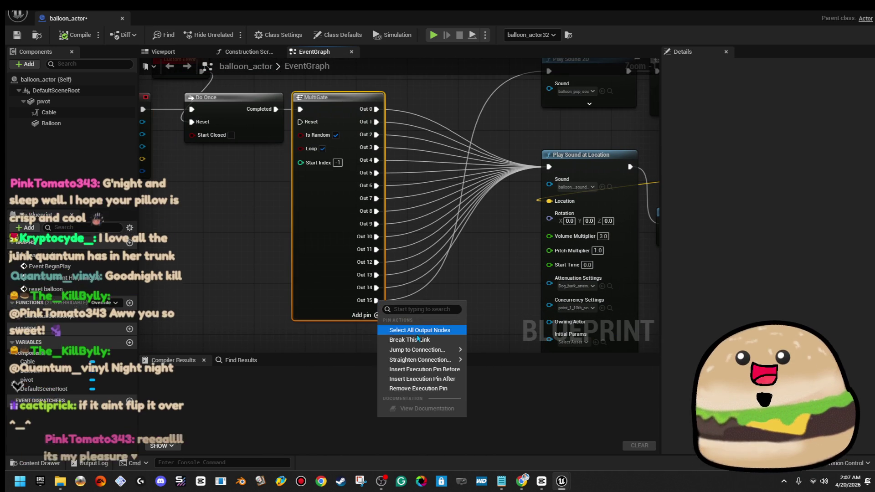
left_click(401, 339)
right_click(377, 299)
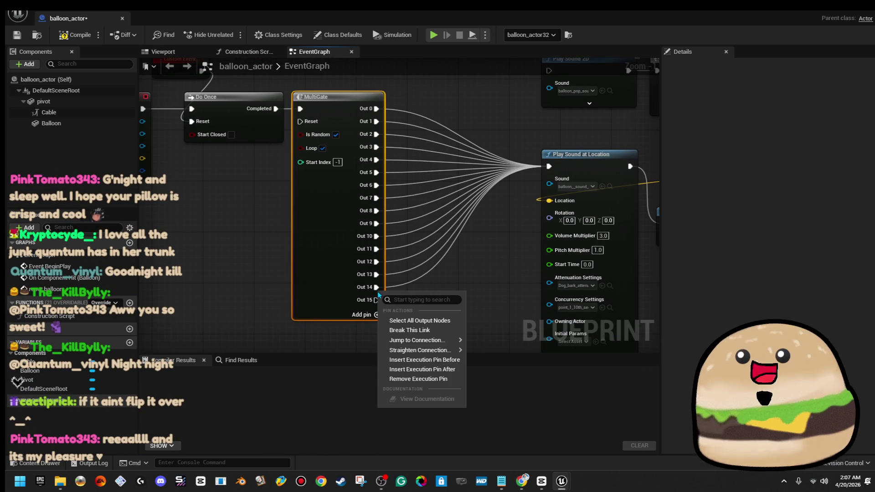
left_click(415, 331)
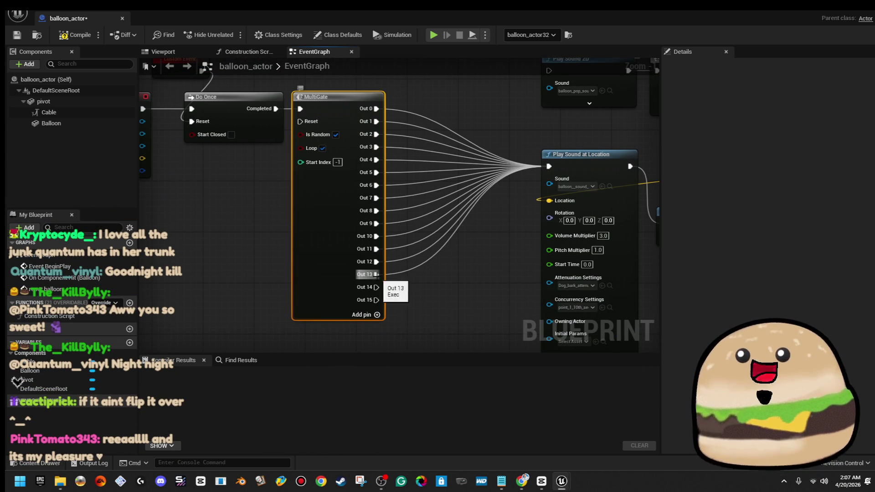
Step: Remove the MultiGate's execution pins from Out 14 down to Out 11
right_click(376, 274)
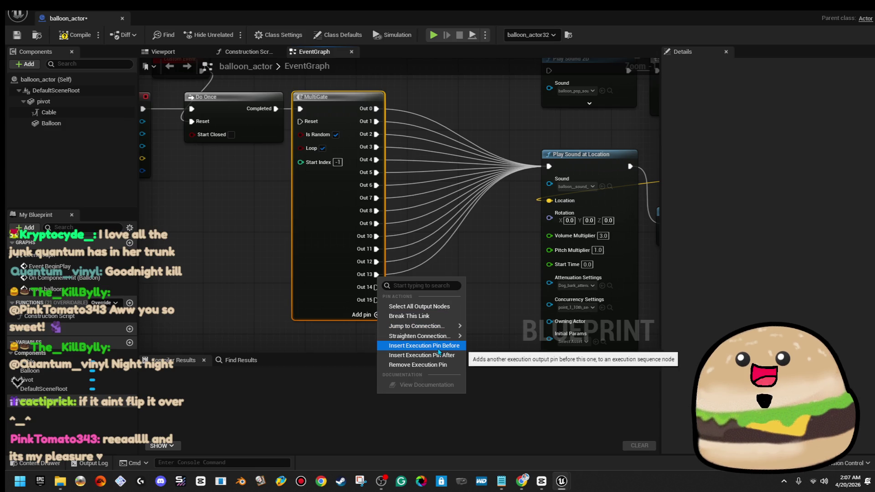
left_click(417, 364)
right_click(373, 275)
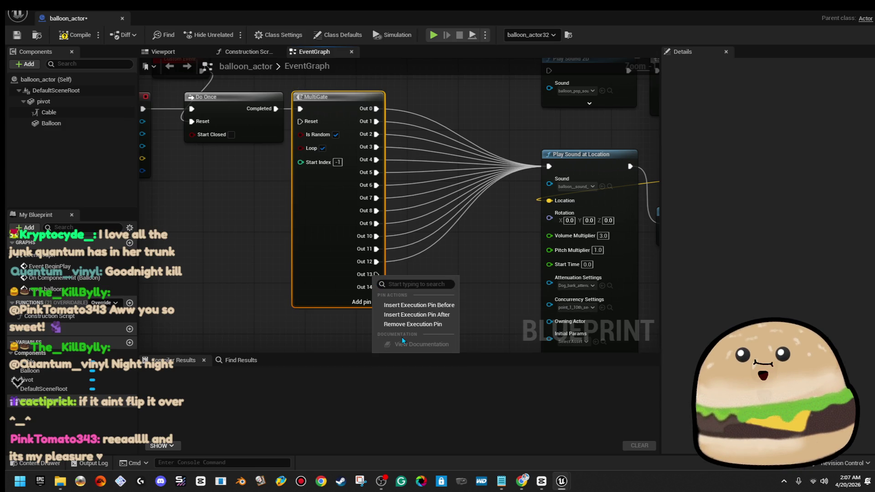
left_click(410, 324)
right_click(374, 275)
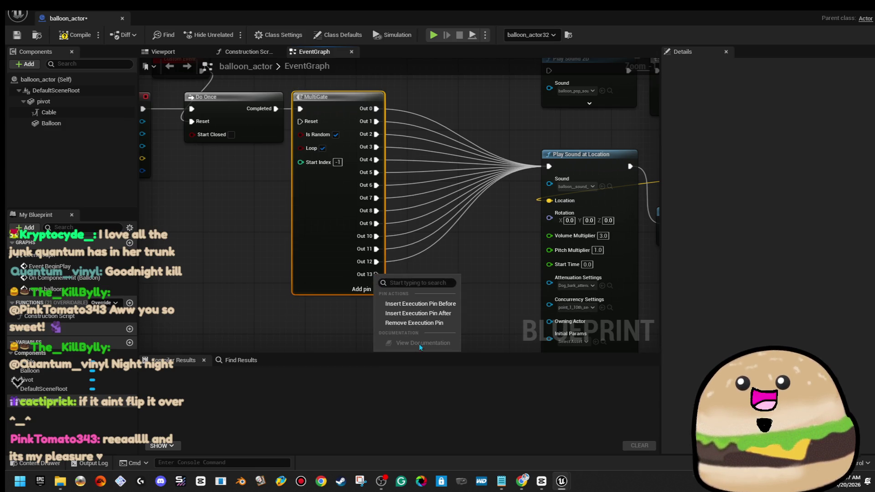
left_click(427, 325)
right_click(374, 262)
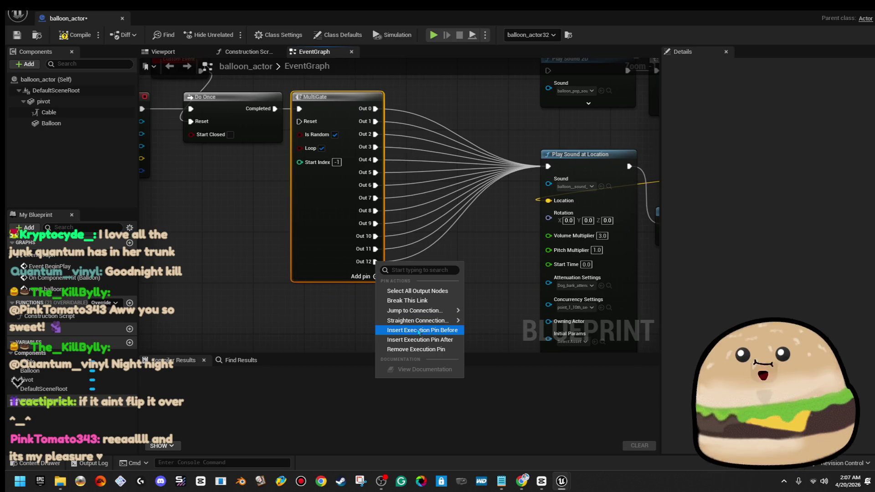
left_click(422, 349)
right_click(375, 249)
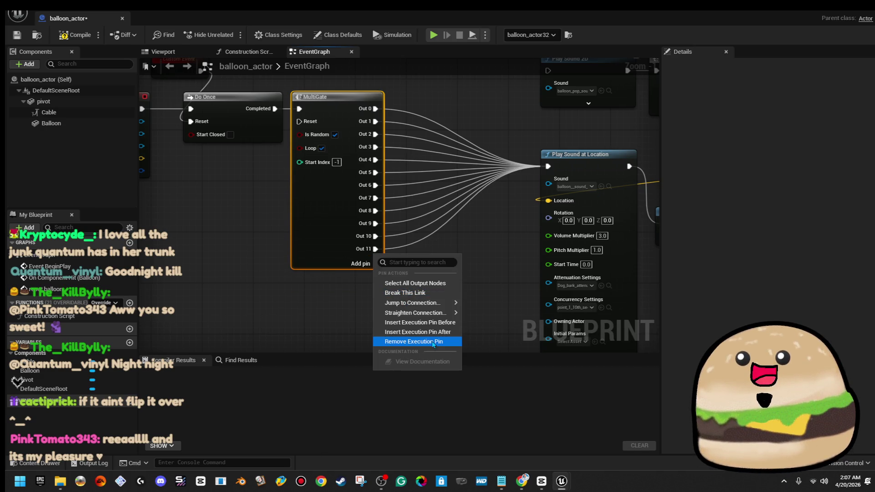
left_click(434, 347)
Step: Review the spawn, Destroy Actor, Delay and Sequence nodes, then close the Blueprint back to the level
scroll(445, 293, "down", 2)
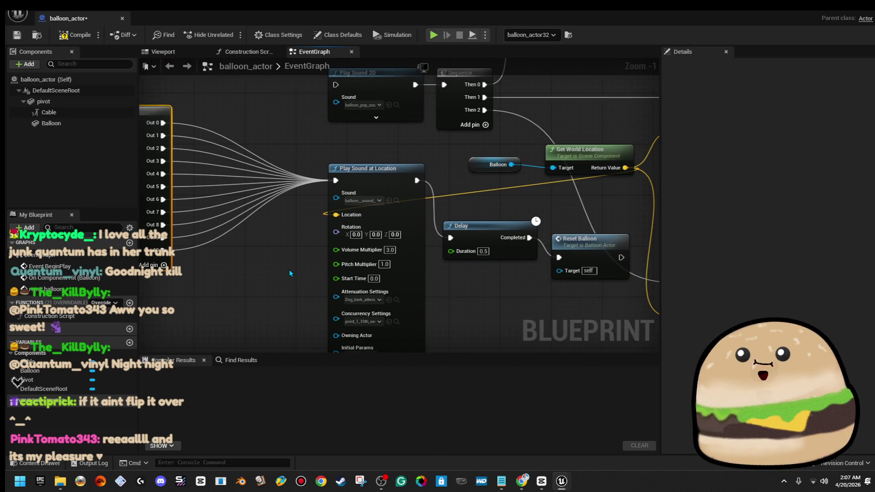
left_click_drag(432, 286, 339, 318)
scroll(354, 249, "up", 2)
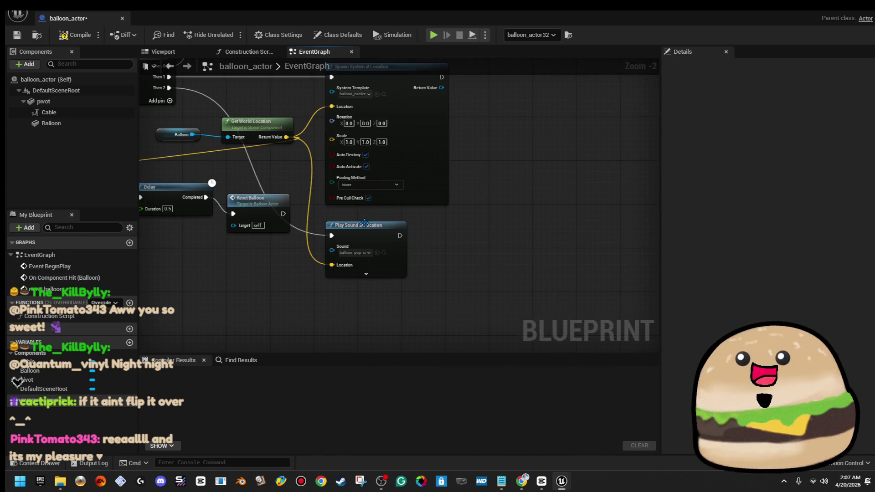
mouse_move(342, 119)
left_mouse_down()
mouse_move(338, 128)
mouse_move(435, 210)
mouse_move(410, 285)
left_mouse_up()
left_click(405, 214)
scroll(406, 214, "down", 1)
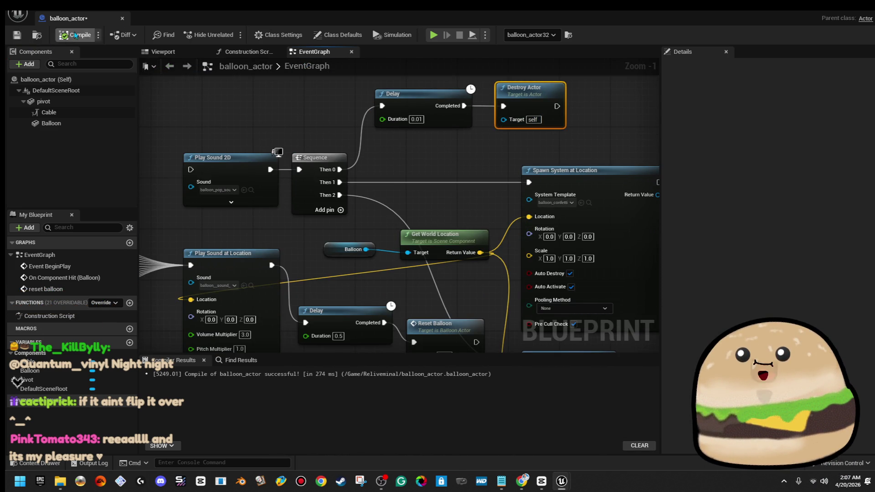
left_click(122, 19)
right_click(457, 168)
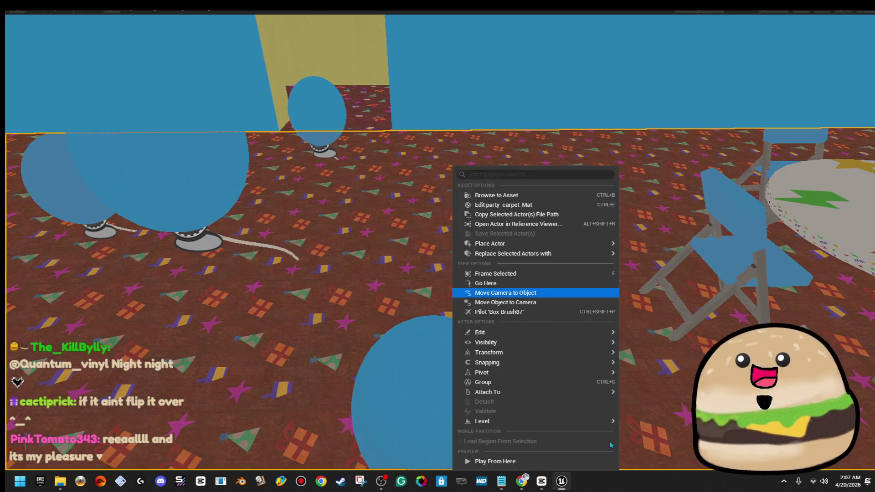
Step: Play the level from the party room floor, walk the corridors, then end play with Esc
left_click(571, 461)
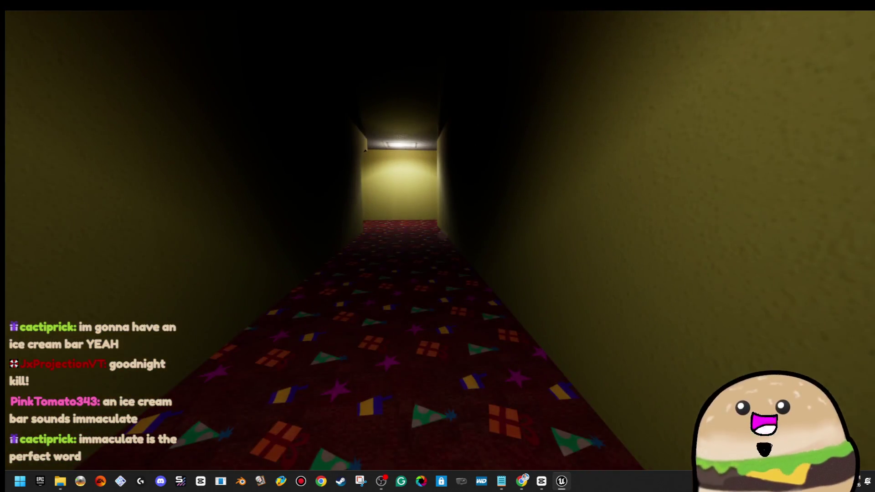
key("Escape")
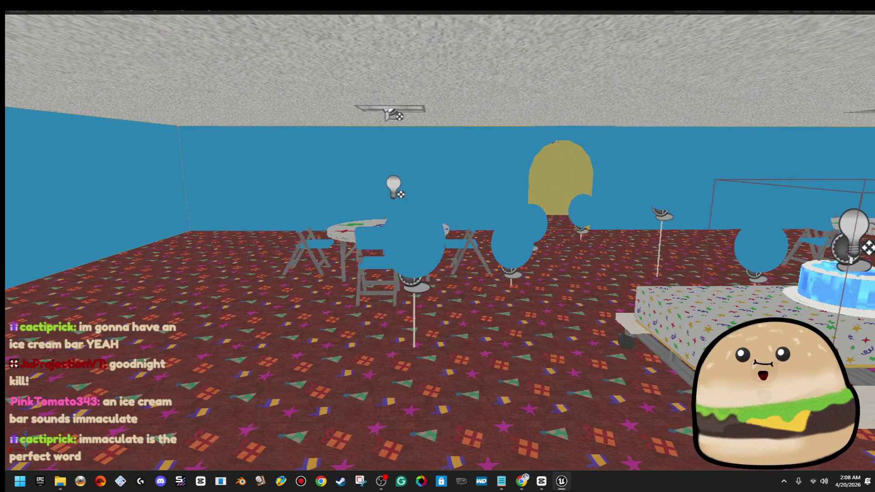
Step: Push one balloon farther back and place a duplicate green balloon near the doorway
left_click(404, 245)
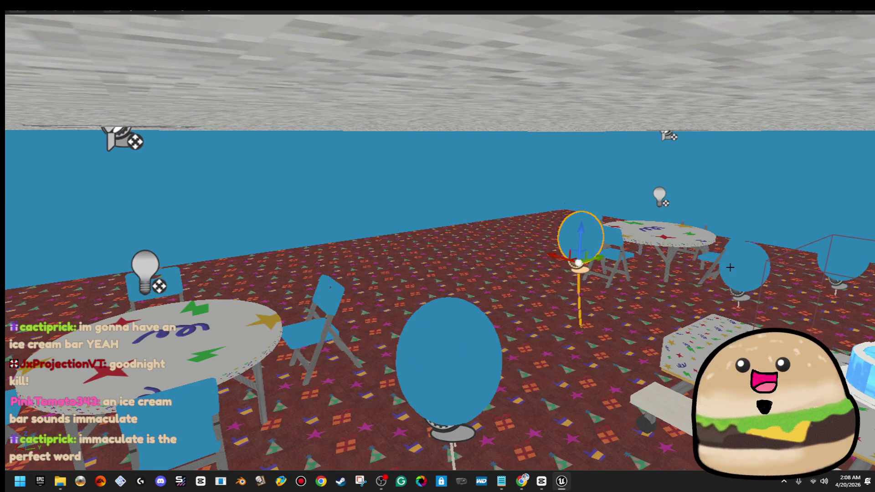
left_click_drag(705, 282, 522, 246)
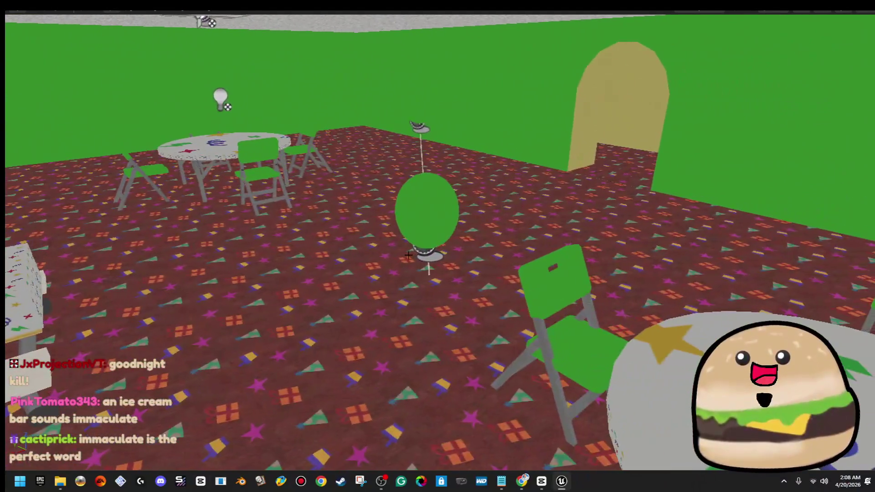
left_click(454, 219)
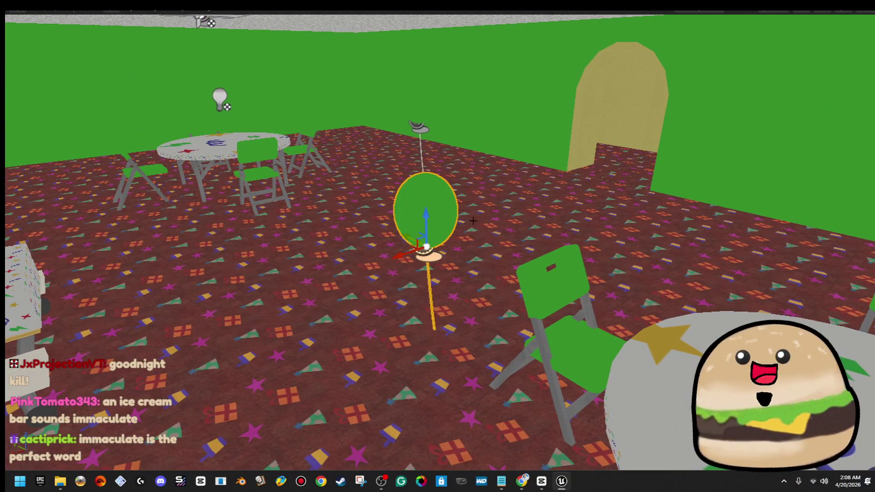
mouse_move(407, 243)
left_mouse_down("alt")
mouse_move(569, 218)
mouse_move(516, 156)
left_mouse_up("alt")
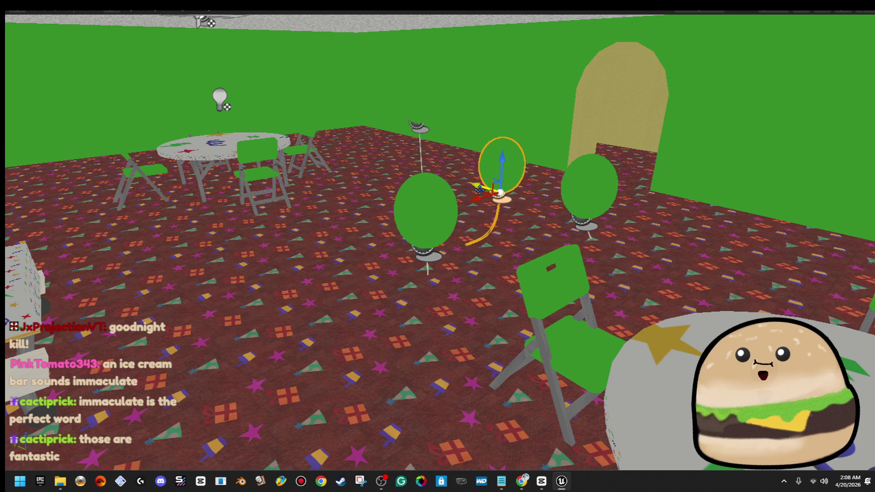
mouse_move(446, 210)
left_mouse_down()
mouse_move(171, 237)
mouse_move(244, 217)
mouse_move(724, 223)
mouse_move(685, 215)
left_mouse_up()
Step: Move the balloon left across the floor toward the cake table and frame it in view
left_click_drag(283, 254, 283, 253)
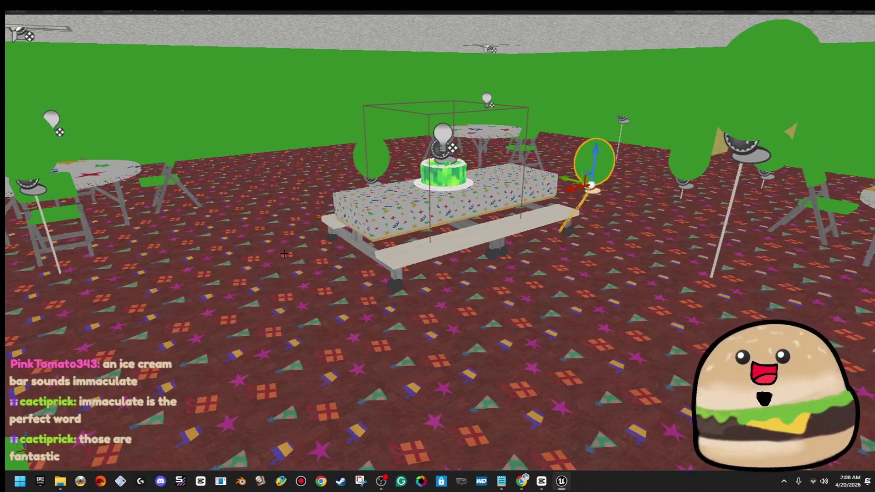
mouse_move(476, 211)
left_mouse_down()
mouse_move(233, 230)
mouse_move(210, 191)
mouse_move(237, 219)
left_mouse_up()
left_click_drag(279, 304, 279, 305)
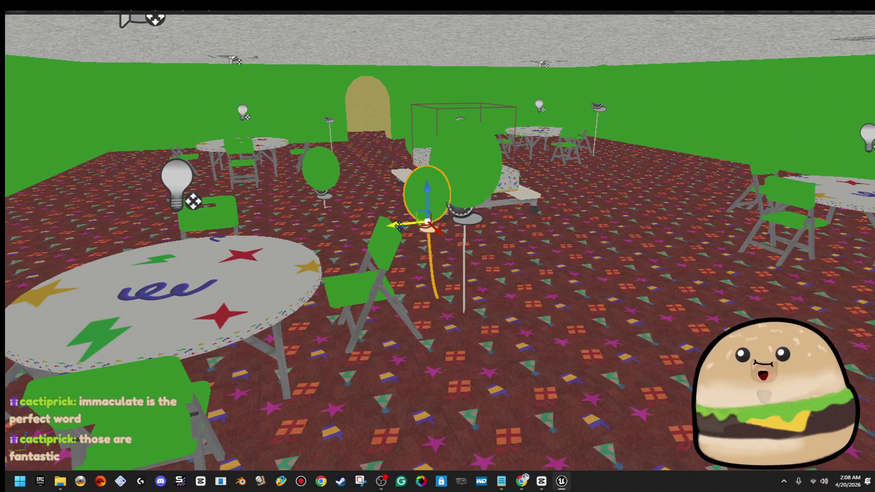
left_click_drag(595, 223, 595, 216)
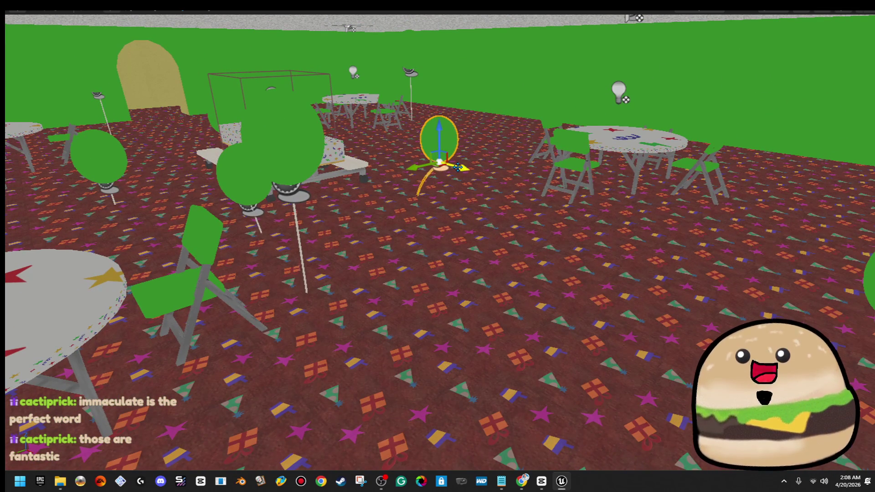
left_click_drag(437, 246, 437, 246)
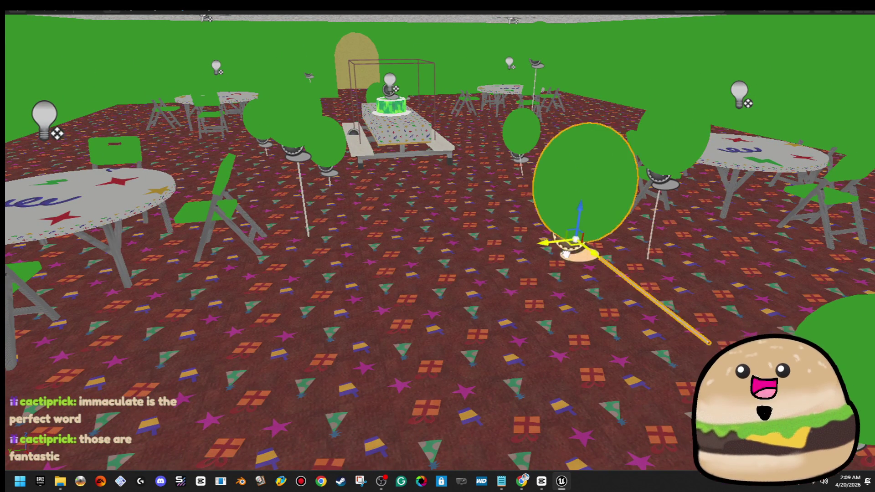
key("f")
left_click_drag(438, 246, 390, 224)
Step: Place duplicate red balloons behind the table and down-left of it
left_click_drag(438, 246, 437, 246)
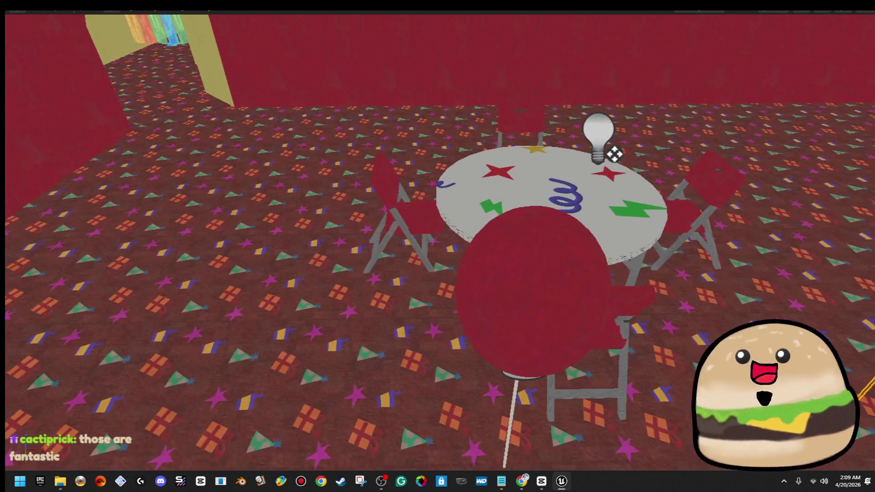
left_click_drag(637, 238, 637, 237)
mouse_move(698, 259)
left_mouse_down()
mouse_move(566, 160)
mouse_move(369, 137)
mouse_move(250, 149)
mouse_move(158, 173)
mouse_move(173, 162)
mouse_move(117, 274)
left_mouse_up()
left_click_drag(465, 181, 466, 180)
mouse_move(516, 148)
left_mouse_down()
mouse_move(320, 303)
mouse_move(362, 230)
left_mouse_up()
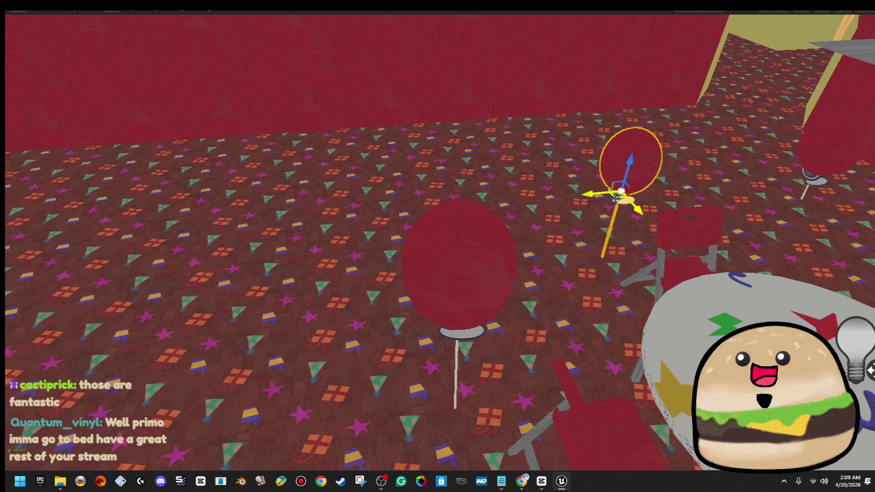
Step: Add more red balloon copies on the floor at right and beside the picnic table
left_click_drag(621, 166, 240, 228)
mouse_move(437, 246)
left_mouse_down()
mouse_move(396, 237)
mouse_move(474, 344)
left_mouse_up()
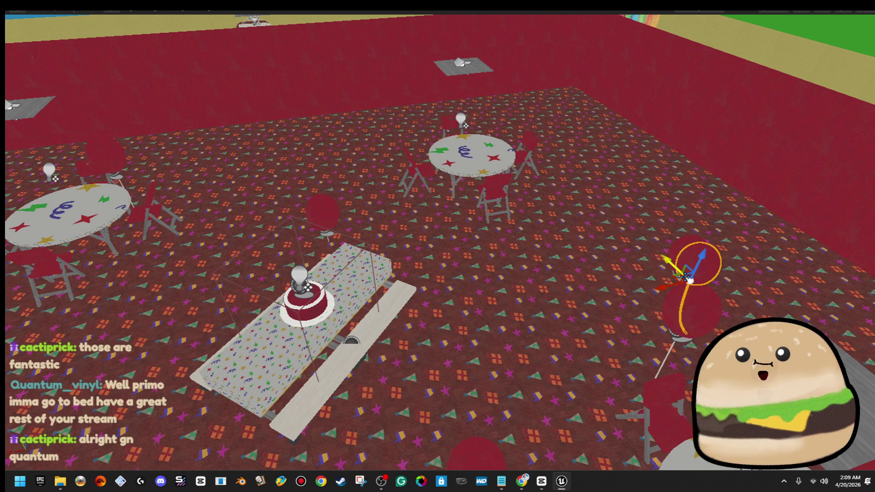
mouse_move(676, 279)
left_mouse_down()
mouse_move(472, 295)
mouse_move(559, 297)
left_mouse_up()
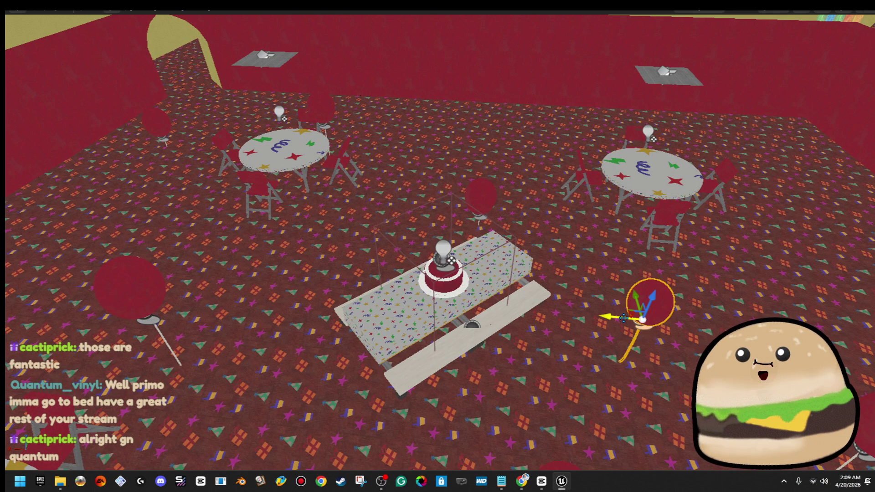
mouse_move(624, 318)
left_mouse_down()
mouse_move(278, 251)
mouse_move(301, 271)
mouse_move(401, 283)
mouse_move(575, 241)
mouse_move(572, 263)
left_mouse_up()
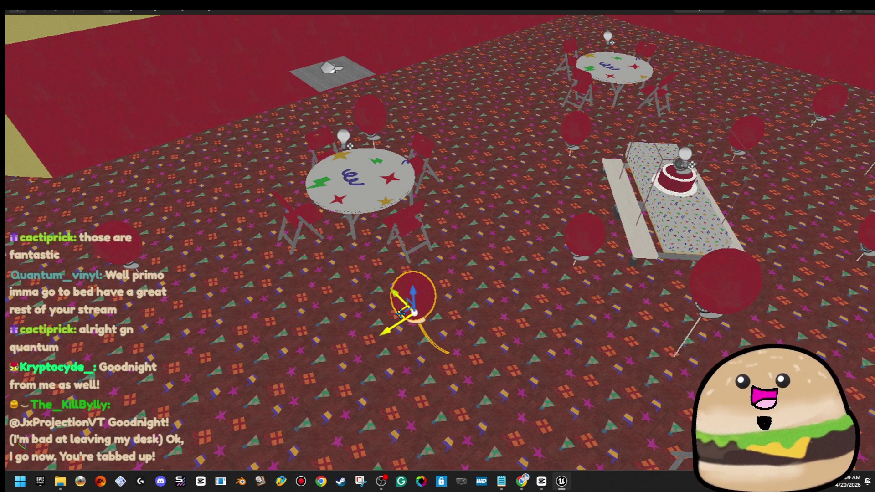
left_click_drag(410, 271, 454, 180)
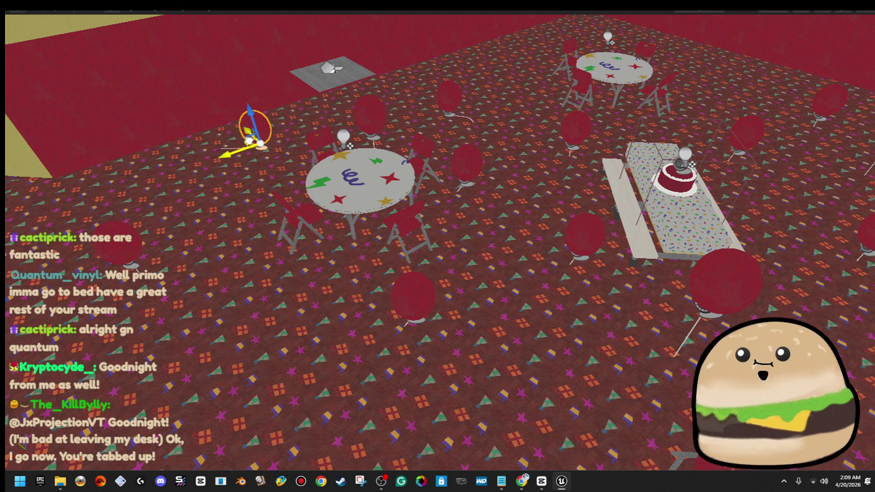
mouse_move(252, 139)
left_mouse_down()
mouse_move(248, 258)
mouse_move(283, 307)
mouse_move(263, 313)
left_mouse_up()
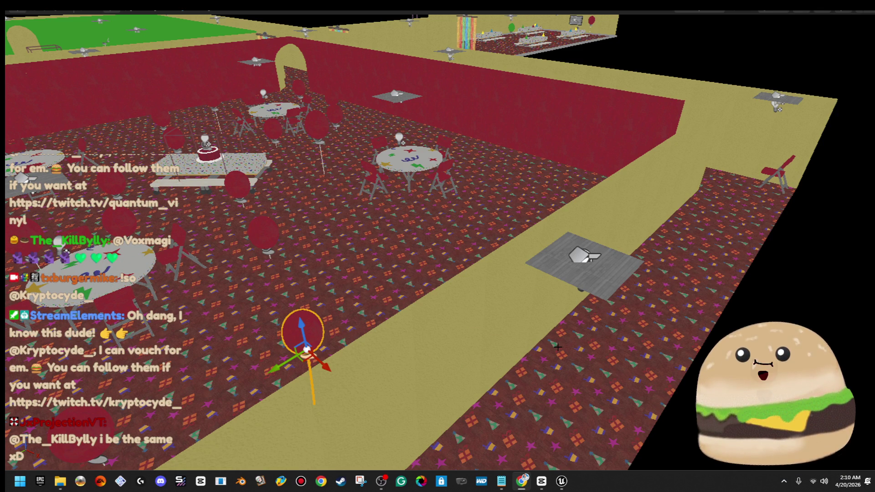
Step: Select the party room floor and save the map with Ctrl+S
mouse_move(386, 265)
left_mouse_down()
mouse_move(383, 255)
mouse_move(410, 228)
mouse_move(543, 200)
mouse_move(539, 228)
mouse_move(514, 237)
left_mouse_up()
left_click(542, 201)
mouse_move(530, 173)
left_mouse_down()
mouse_move(519, 180)
mouse_move(529, 173)
left_mouse_up()
key("F11")
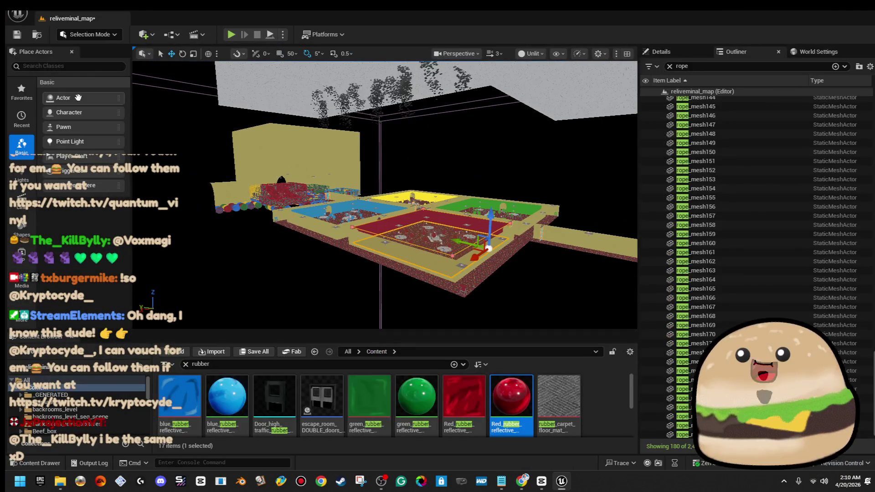
key("ctrl+s")
Step: Review the level in fullscreen, flying over the red wall toward the ball pit
left_click_drag(343, 227, 343, 182)
key("F11")
key("f")
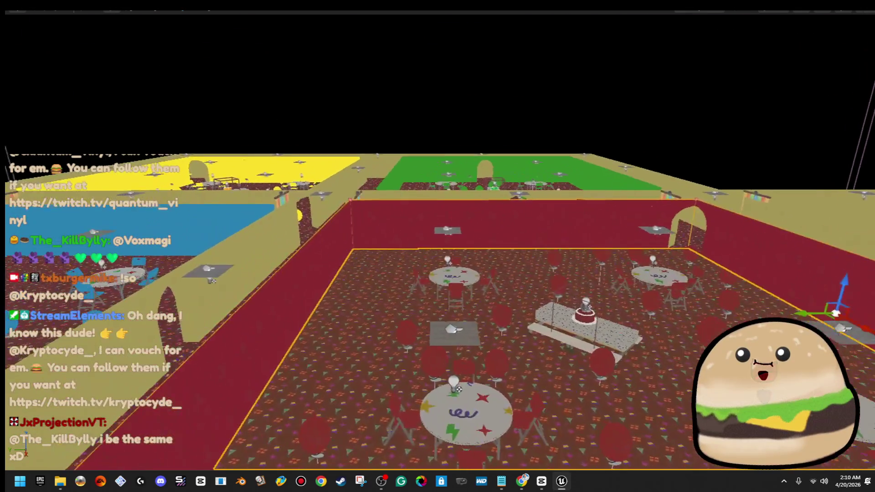
left_click_drag(384, 248, 382, 244)
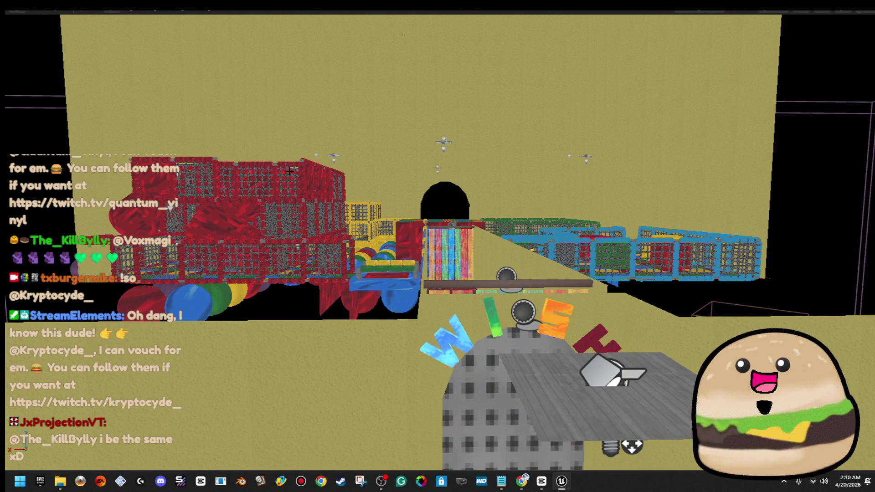
left_click_drag(382, 244, 381, 244)
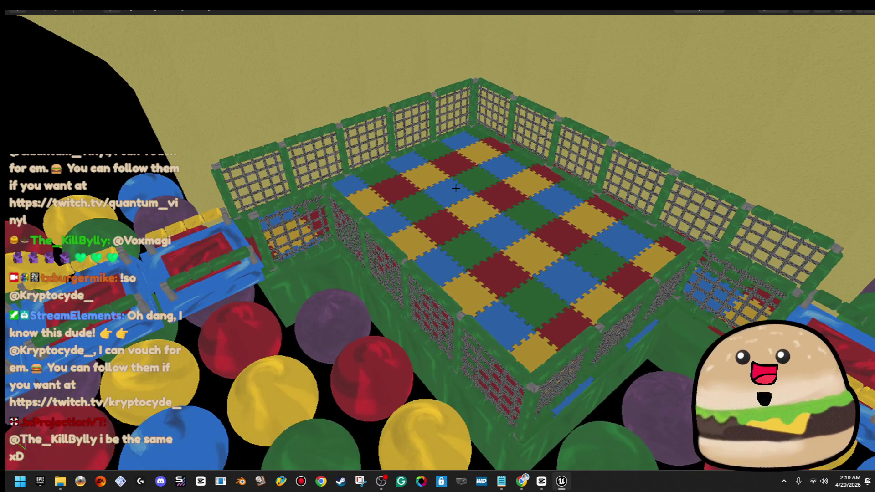
left_click_drag(455, 188, 456, 188)
Step: Exit fullscreen and choose File > Open Level
key("F11")
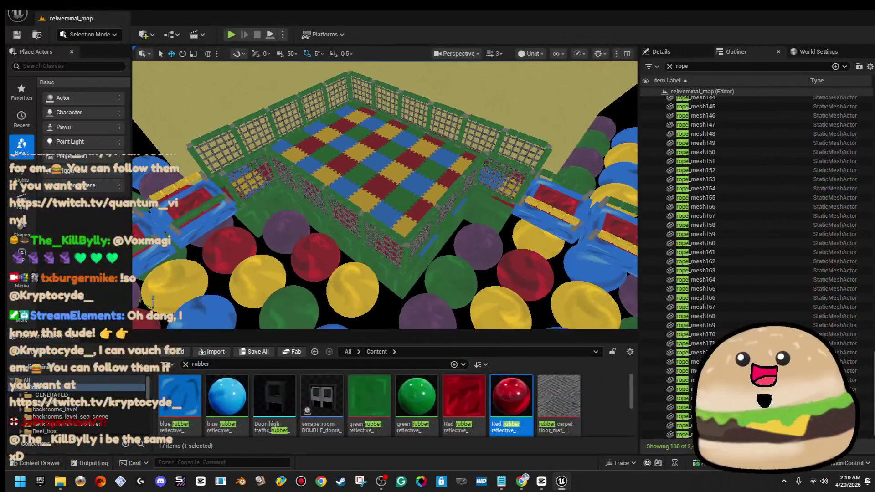
left_click(37, 9)
left_click(83, 51)
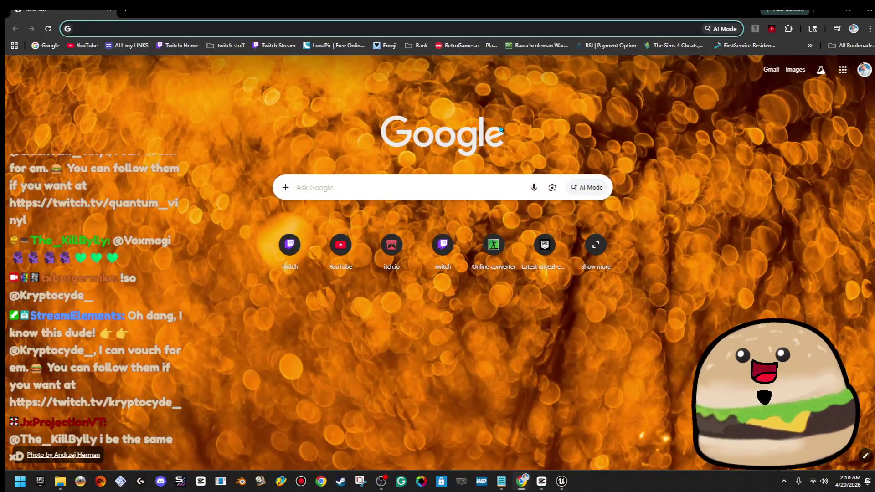
Step: Search YouTube for 'subl' and open the SUBLIMINAL all-endings video
type("subl")
key("Down")
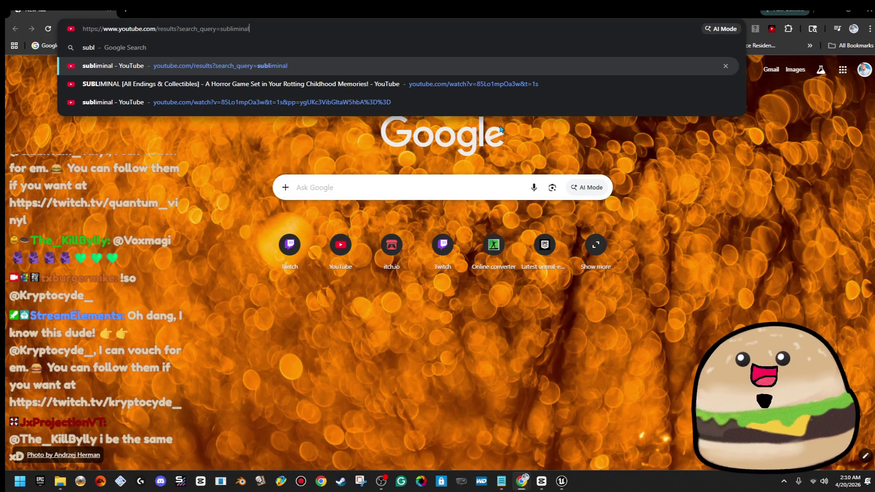
key("Return")
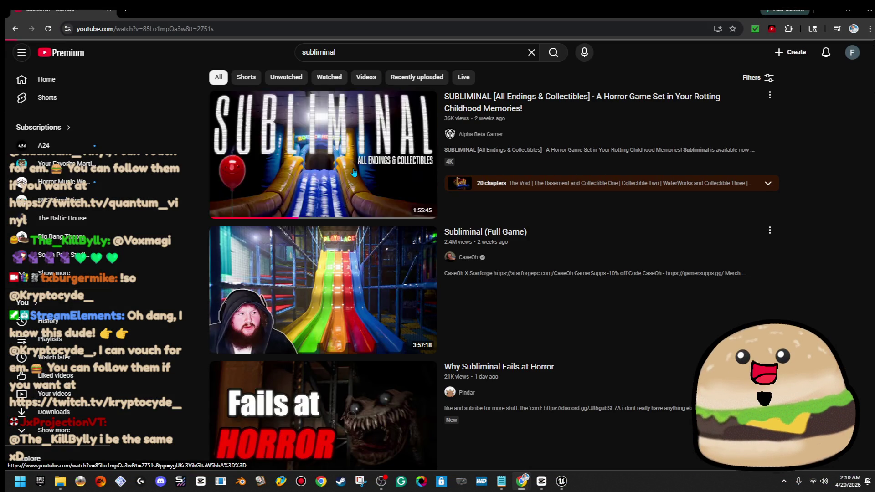
left_click(353, 173)
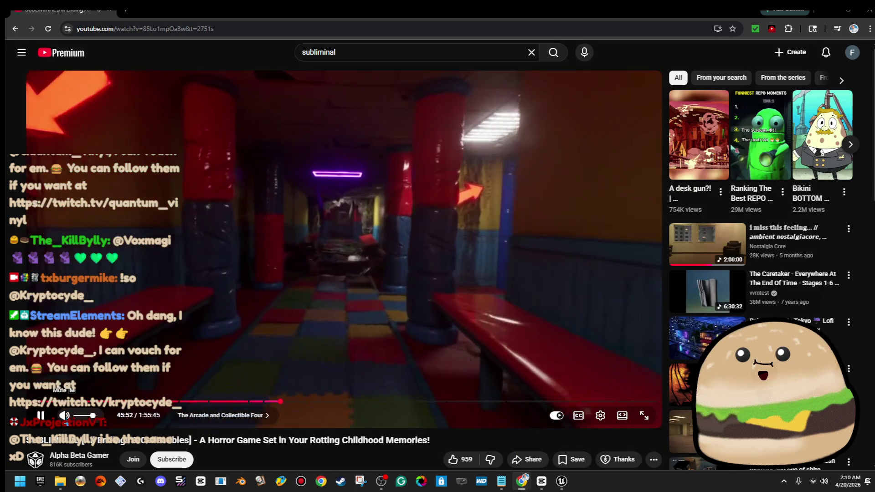
Step: Mute the video, make it fullscreen, and seek ahead to about 48 minutes
left_click(65, 417)
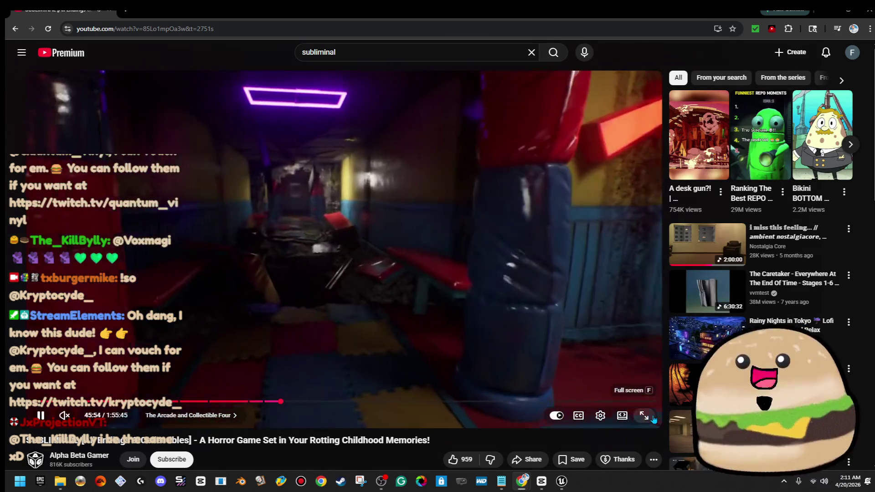
double_click(615, 343)
mouse_move(377, 465)
left_mouse_down()
mouse_move(359, 465)
mouse_move(369, 466)
left_mouse_up()
left_click(491, 363)
key("j")
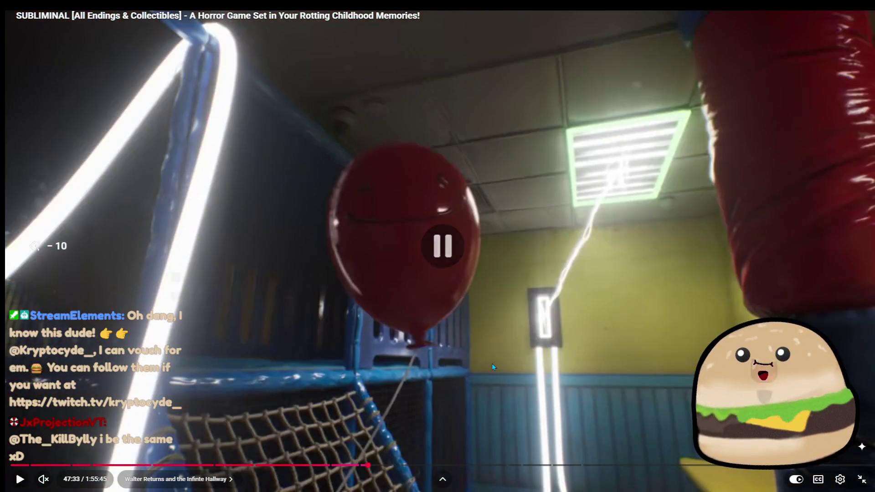
left_click(491, 362)
key("Right")
key("Right")
key("Right")
key("Right")
key("Right")
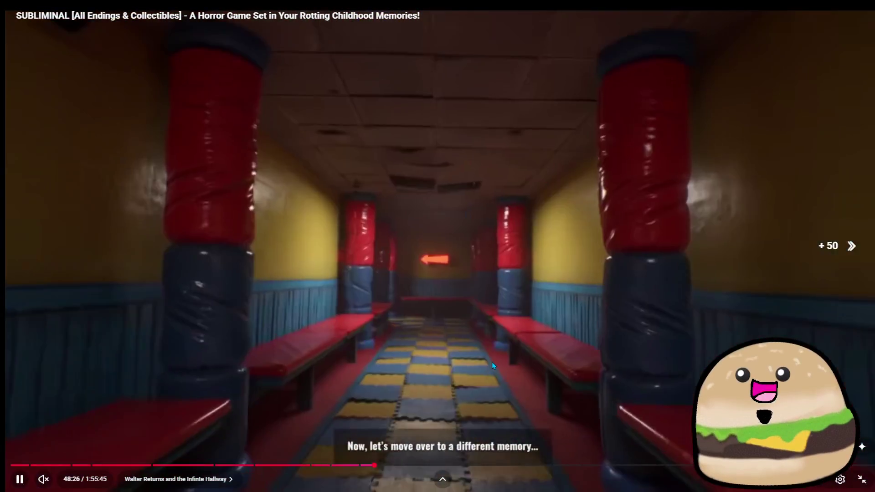
key("Right")
key("Right")
key("Right")
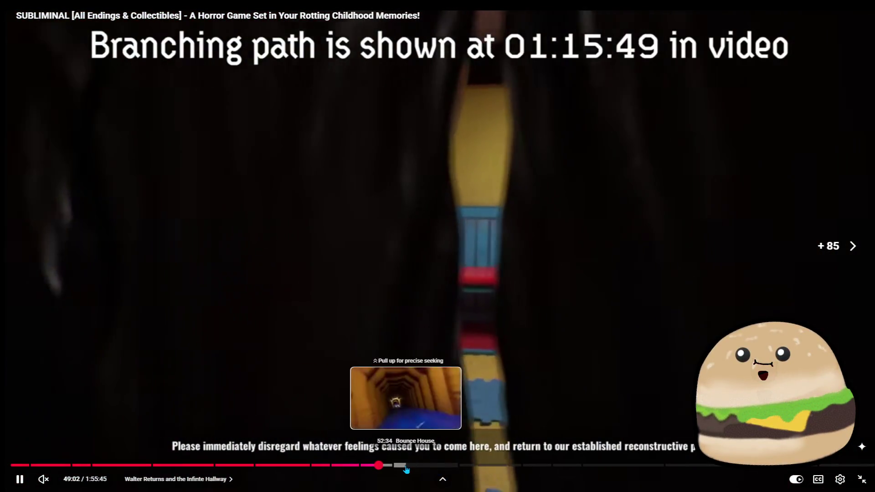
Step: Jump to the Bounce House chapter and nudge playback back and forth
left_click(406, 470)
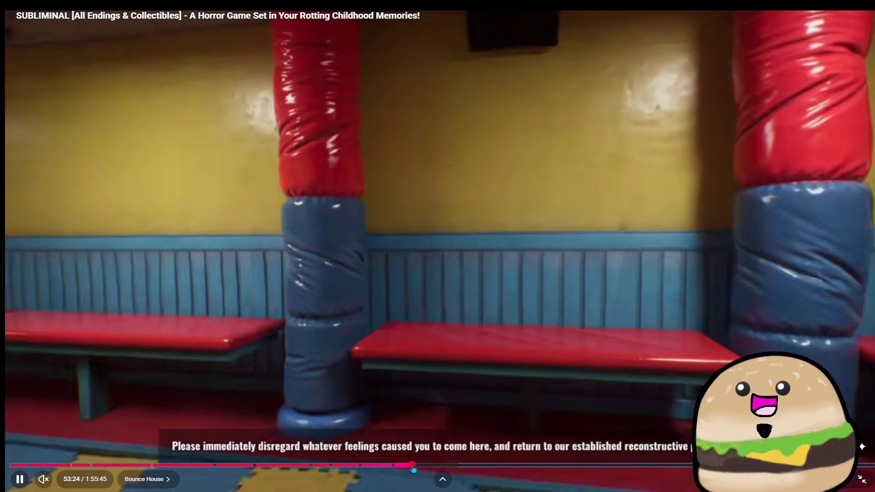
key("Right")
key("Left")
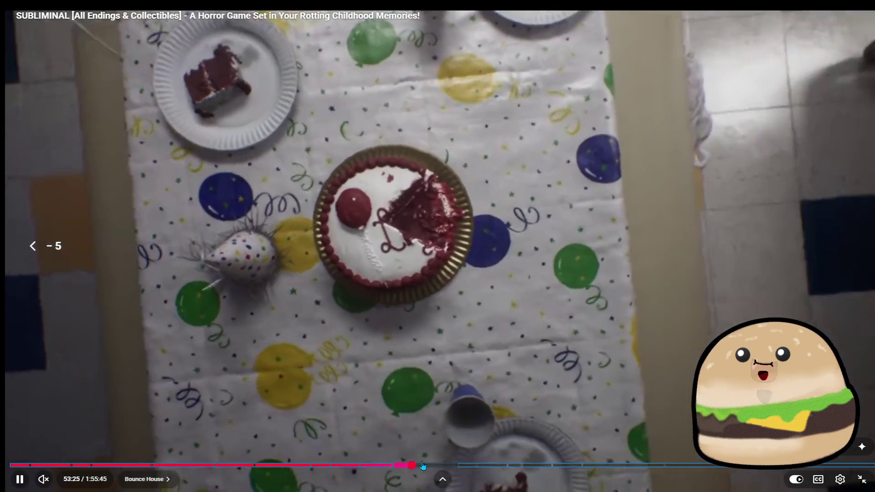
left_click(498, 285)
left_click(493, 334)
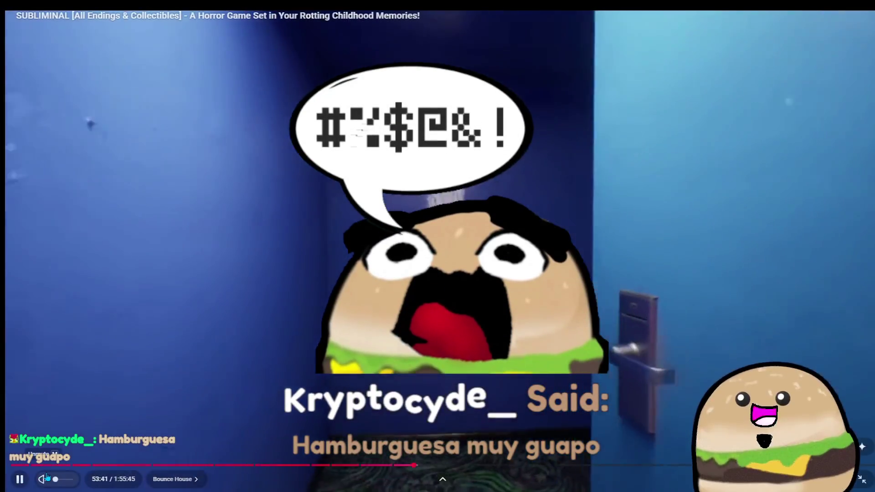
key("Right")
key("Right")
key("Right")
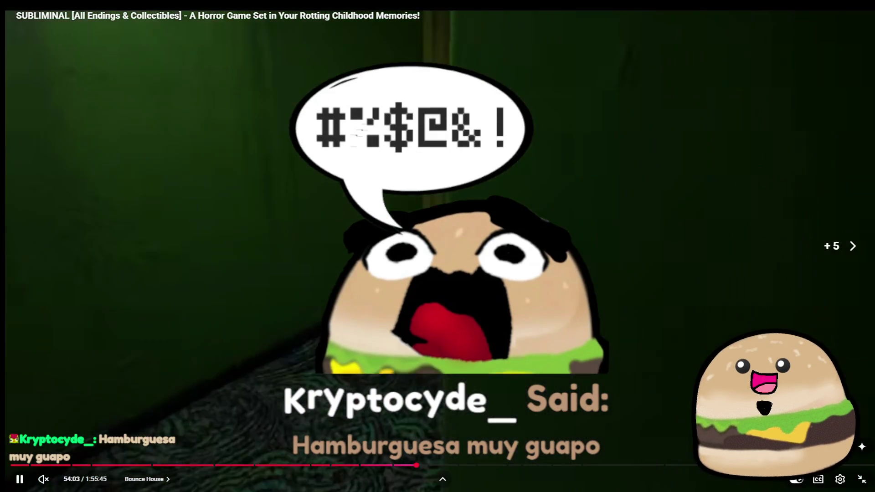
key("Left")
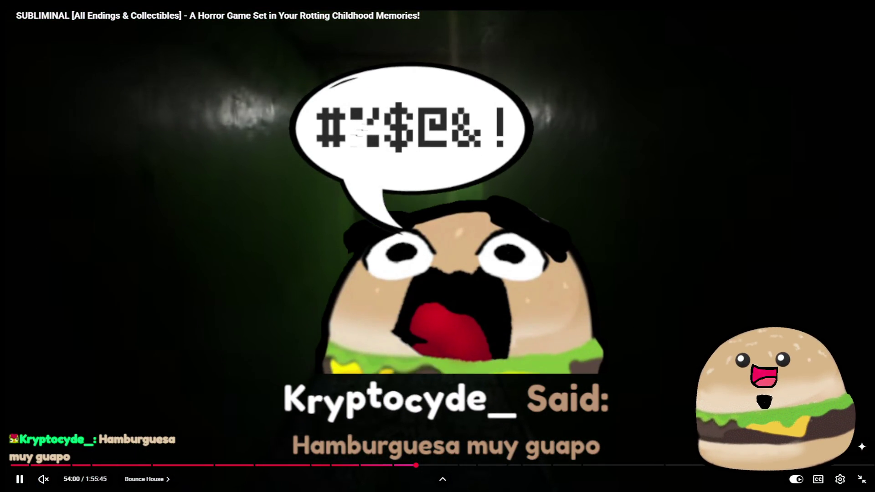
key("Left")
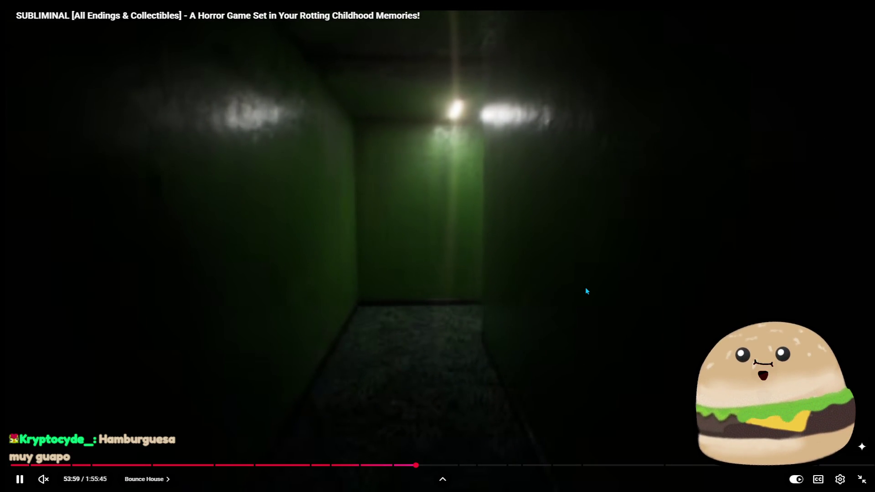
Step: Skip forward through the Bounce House entrance and following scenes with the Right arrow
key("Right")
key("Right")
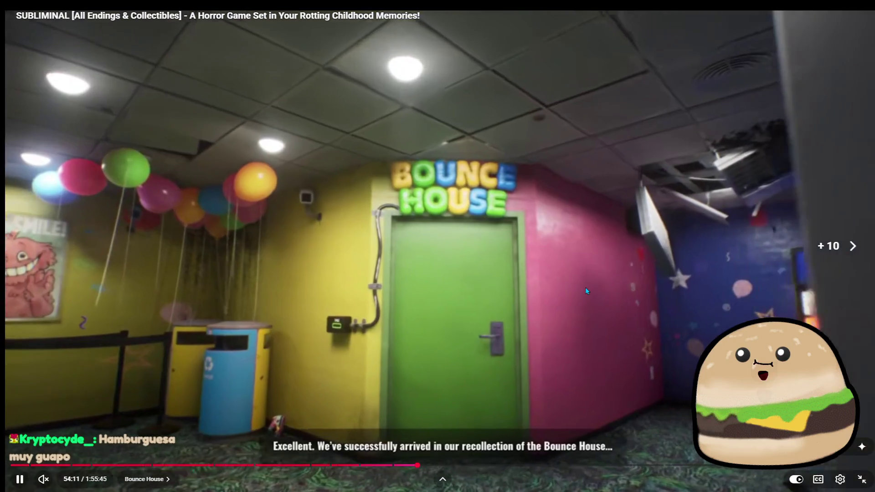
key("Right")
key("Right")
key("Right")
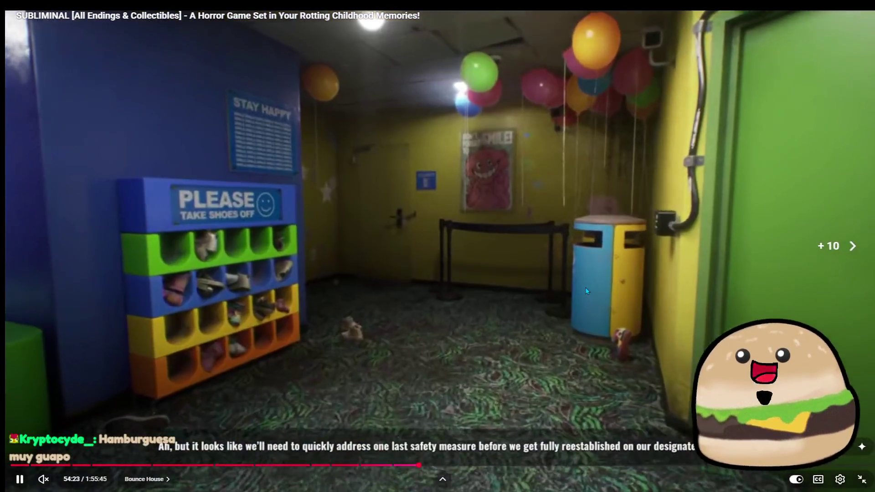
key("Right")
key("Right")
key("Right")
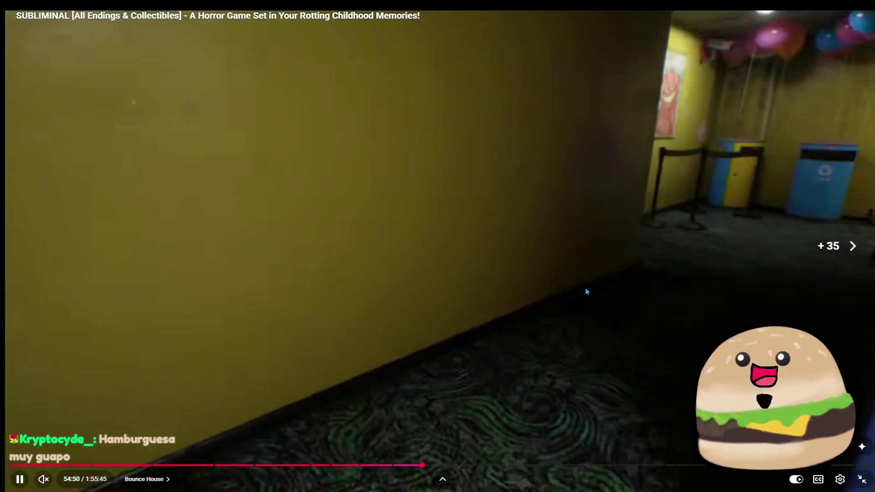
key("Right")
key("Right")
key("Right")
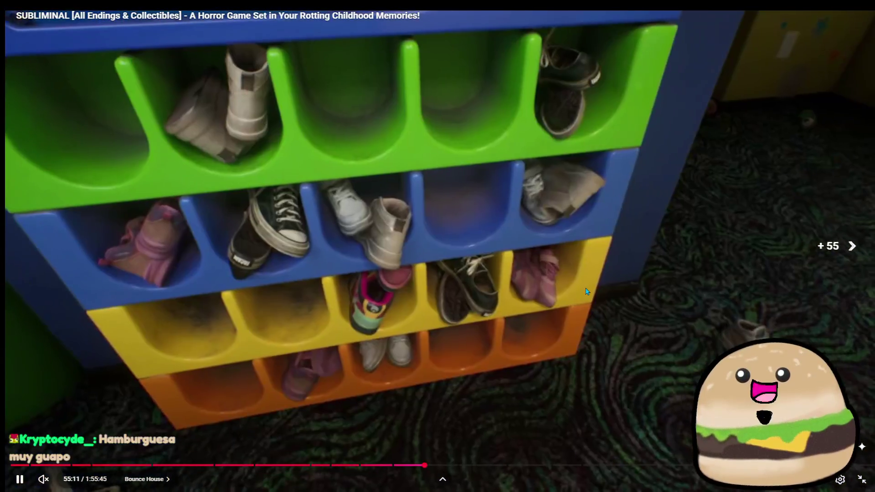
key("Right")
key("Right")
key("Right")
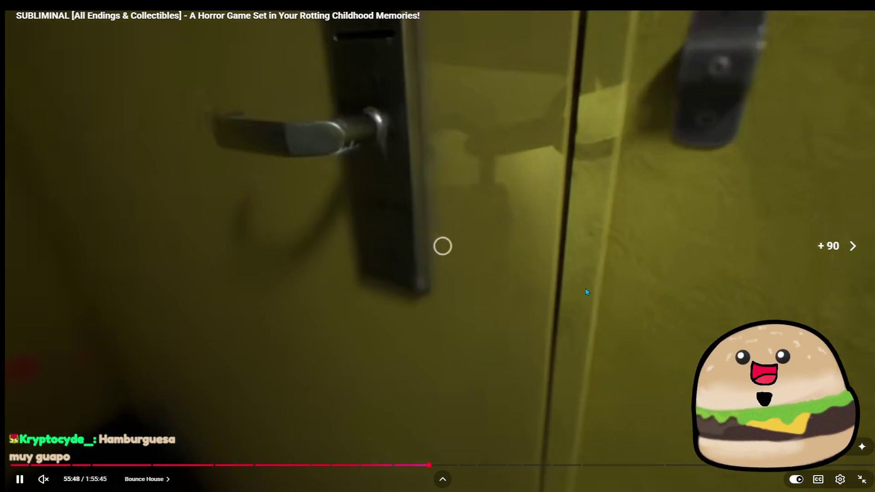
key("Right")
key("Right")
key("Right")
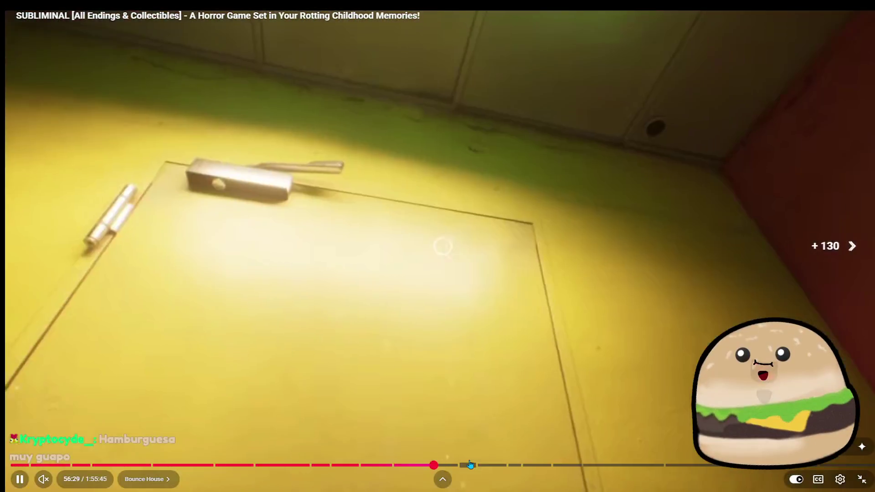
key("Right")
key("Right")
key("Right")
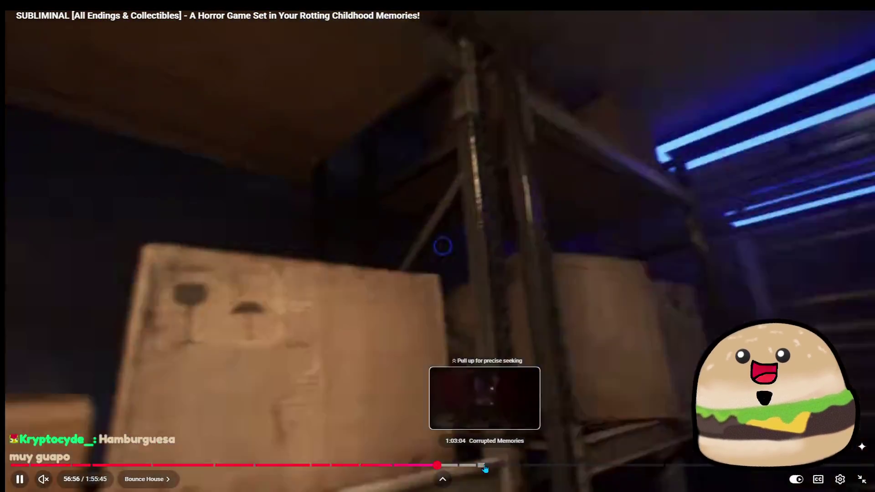
Step: Jump past the Toy Car Puzzle to Deep Storage Alternate Route at 1:27:05, then back to the hallway
left_click(486, 466)
key("Right")
key("Right")
key("Right")
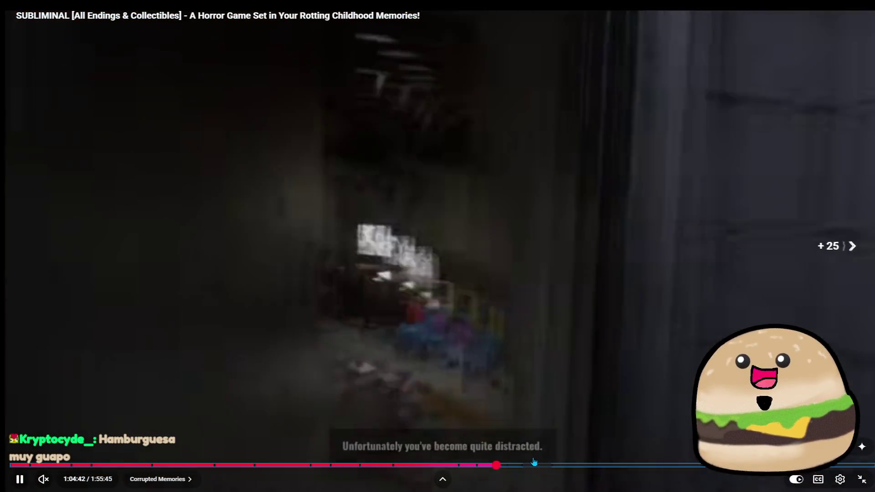
key("Right")
left_click(548, 465)
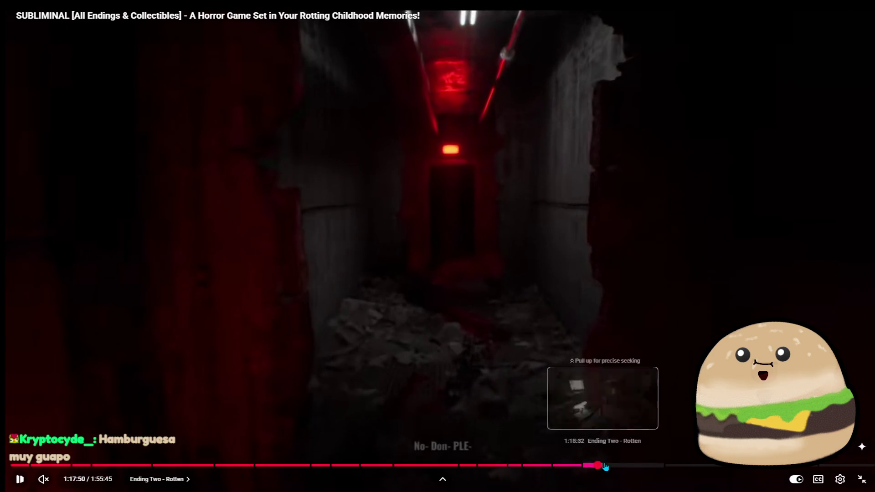
left_click_drag(605, 465, 666, 466)
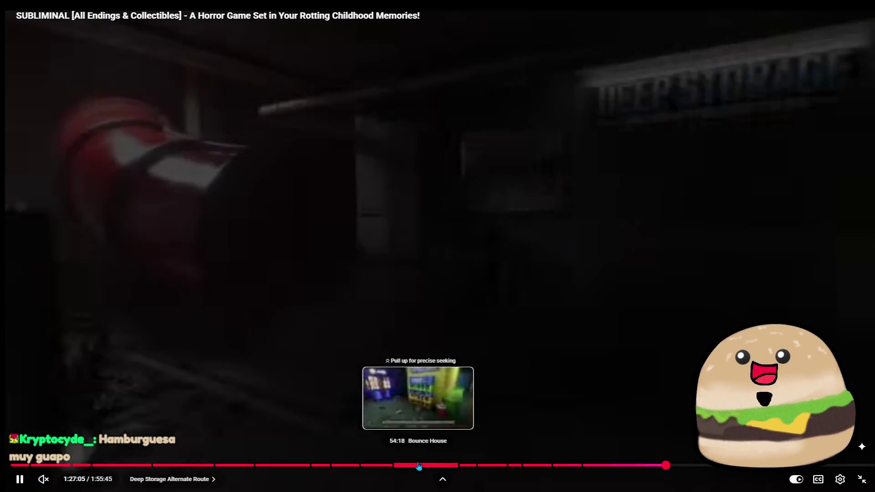
left_click(418, 466)
Step: Settle playback at about 48:50 and skip through the hallway footage, then pause
left_click(377, 466)
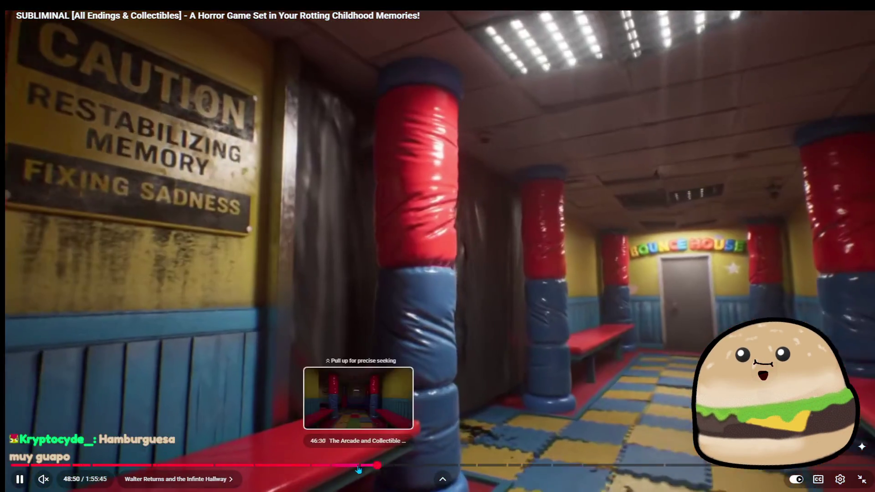
key("Right")
key("Right")
key("Right")
key("Right")
key("Right")
key("Right")
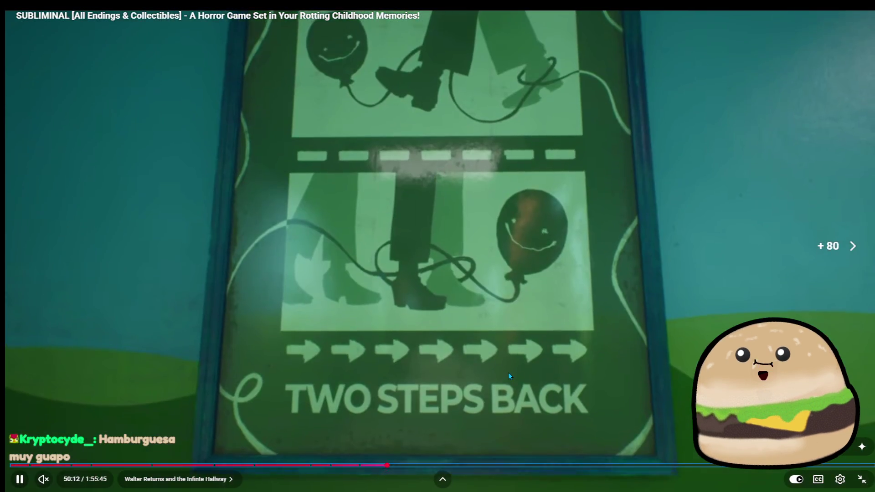
key("Right")
key("Right")
key("Right")
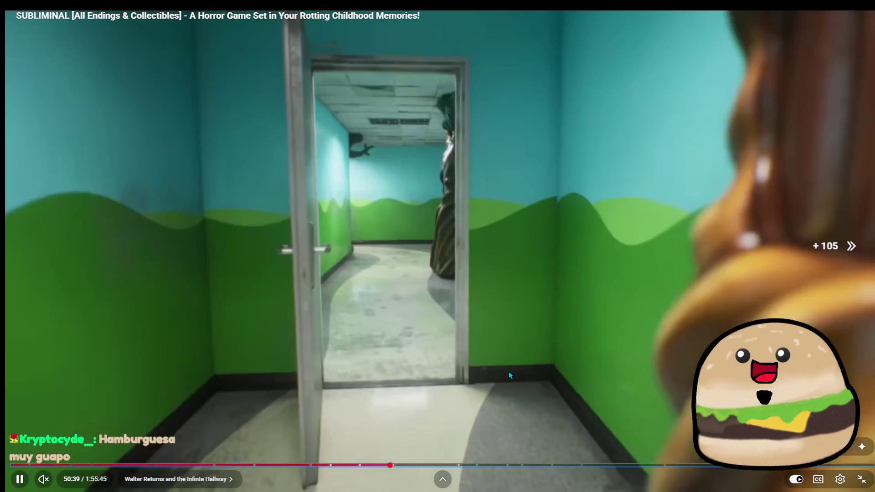
key("Right")
key("Right")
key("Right")
key("Left")
key("Left")
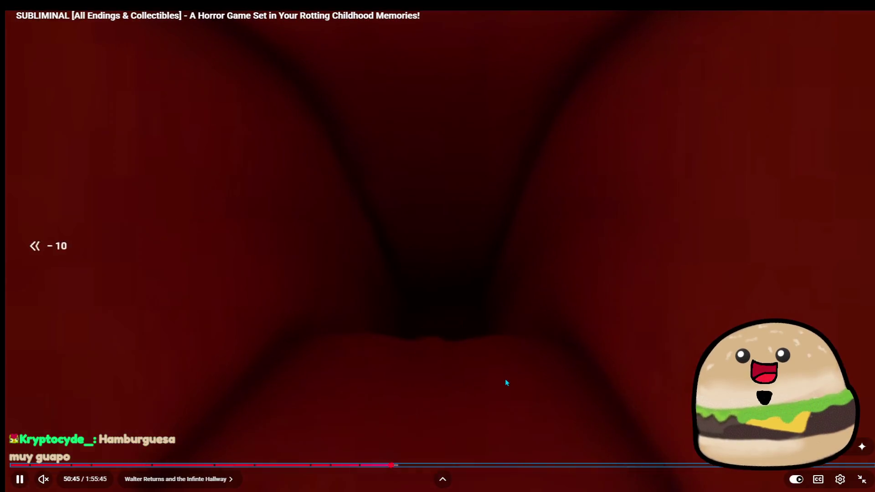
key("space")
Step: Resume through the Bounce House tunnel, then return to The Playplace chapter at 36:19
key("Left")
key("space")
key("Right")
key("Right")
key("Right")
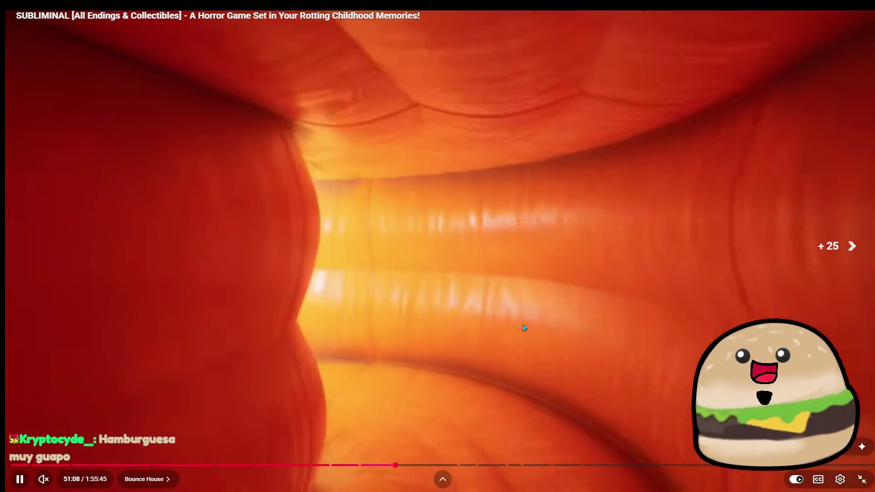
key("Right")
key("Right")
key("Right")
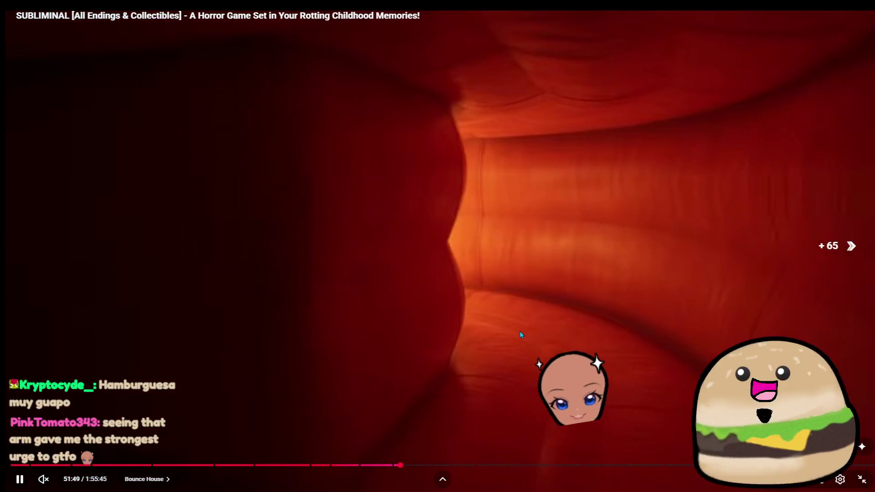
key("Right")
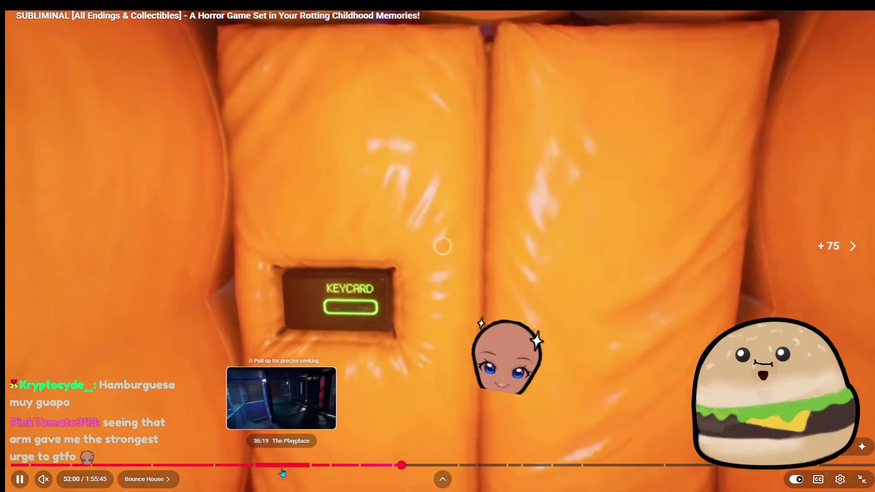
left_click(291, 467)
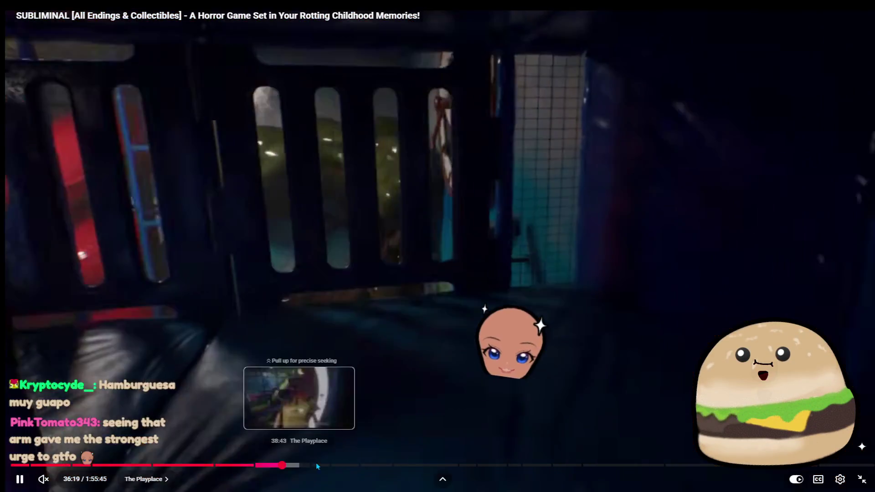
Step: Scrub back and forth through the Subliminal playthrough, pausing on the wall power switch
key("space")
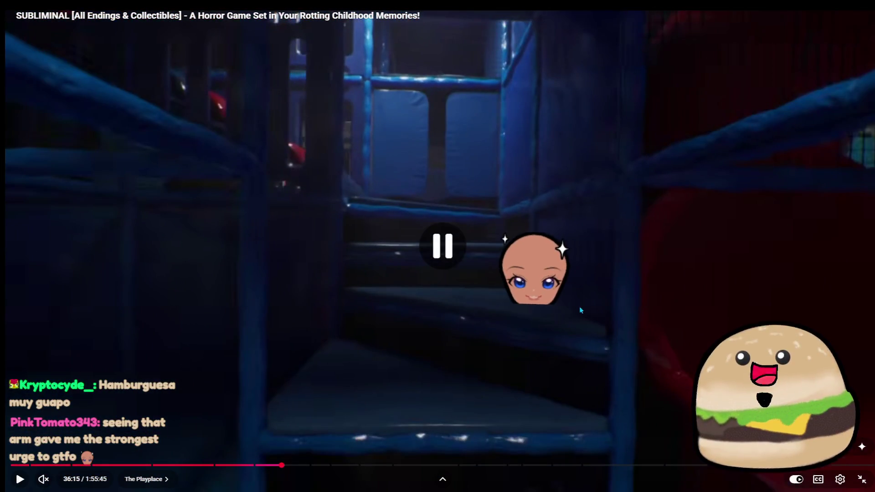
key("space")
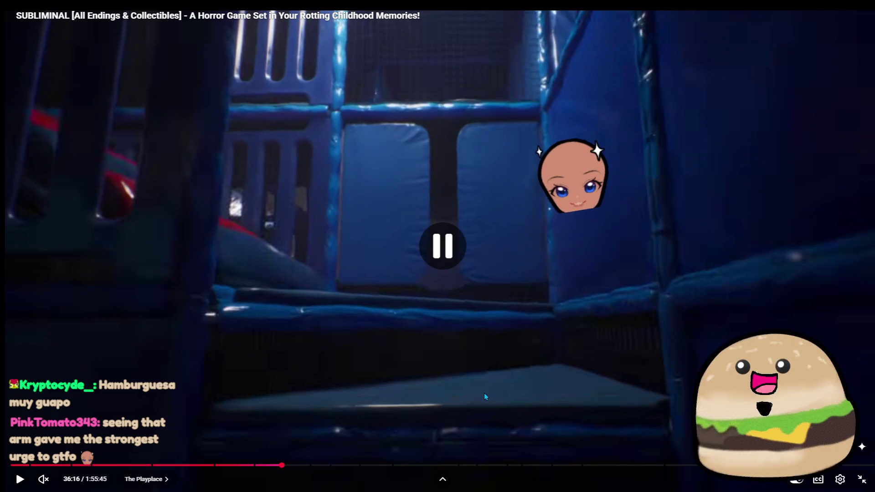
key("space")
key("space")
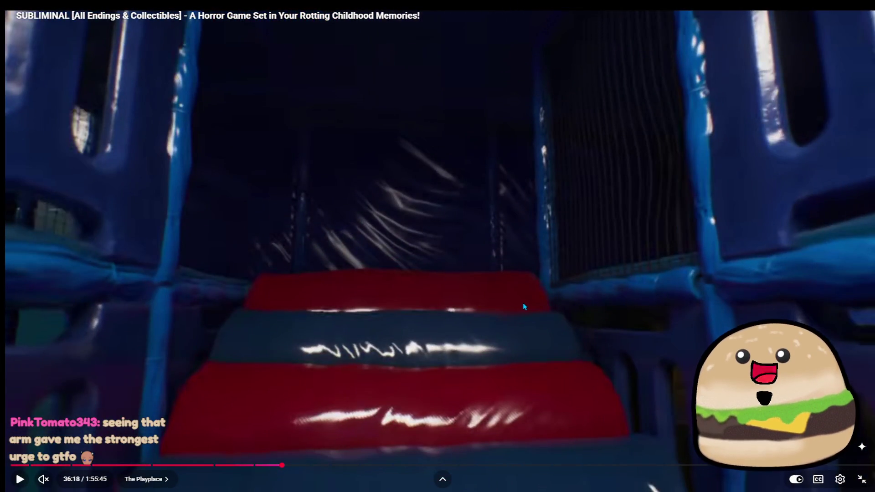
key("space")
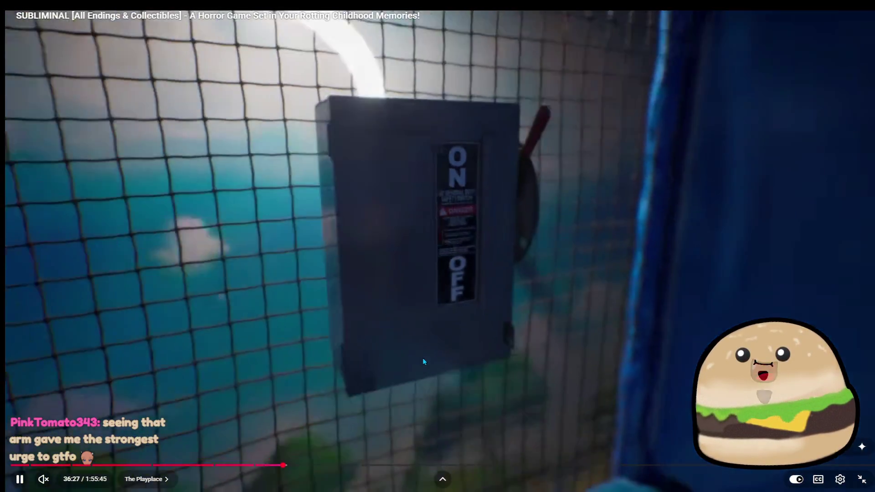
left_click(540, 234)
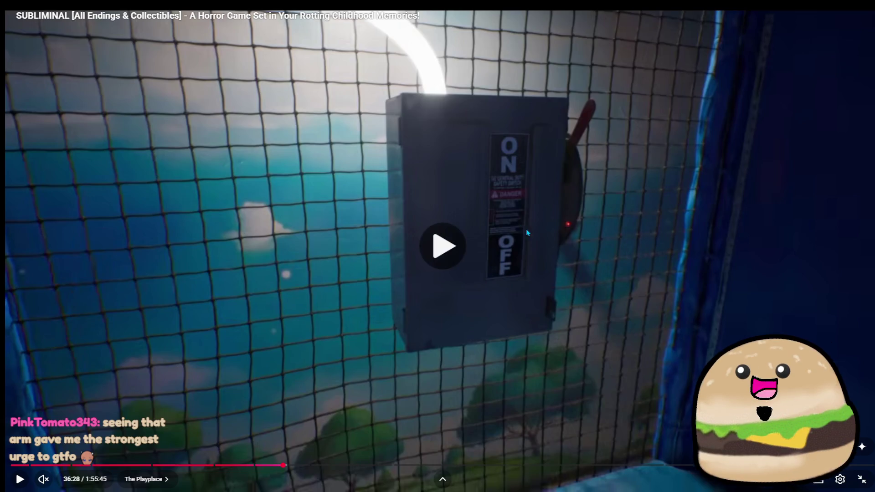
left_click(529, 235)
key("Right")
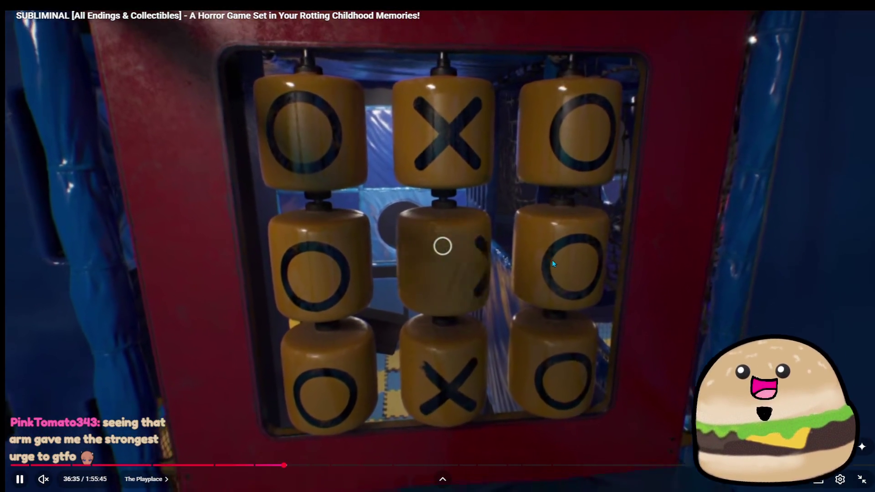
key("Left")
key("Left")
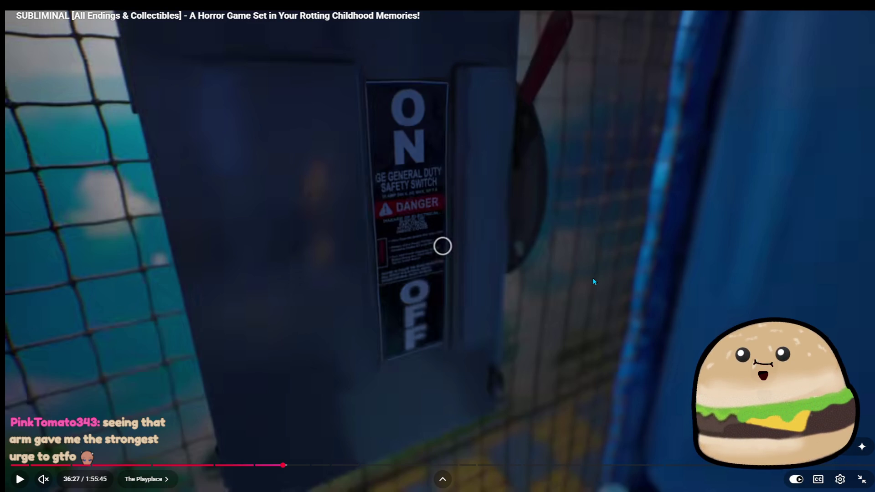
key("space")
key("Right")
key("Right")
key("Left")
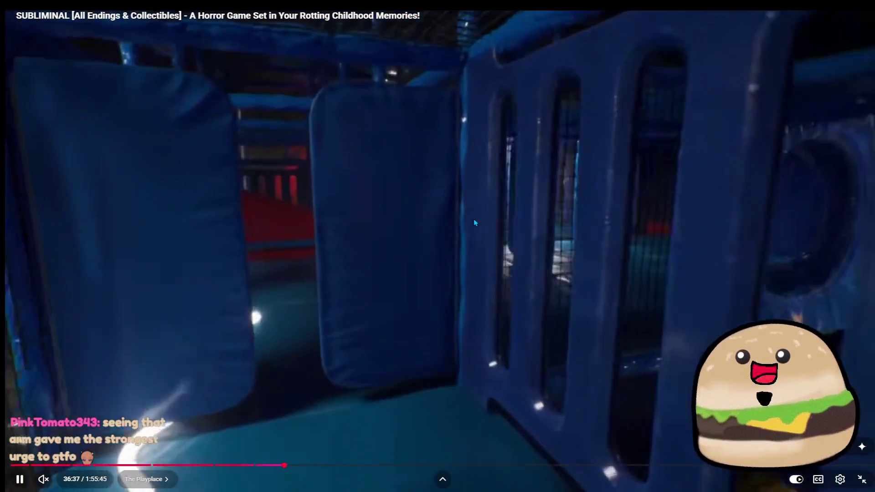
key("space")
key("space")
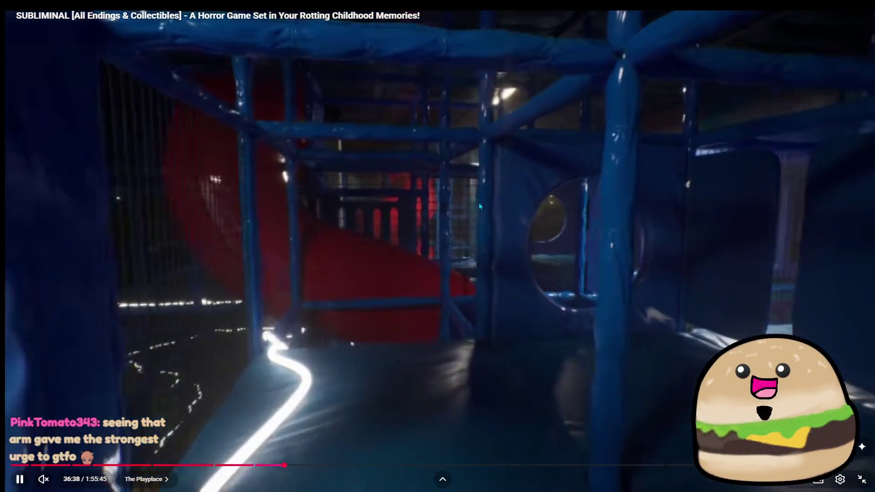
key("space")
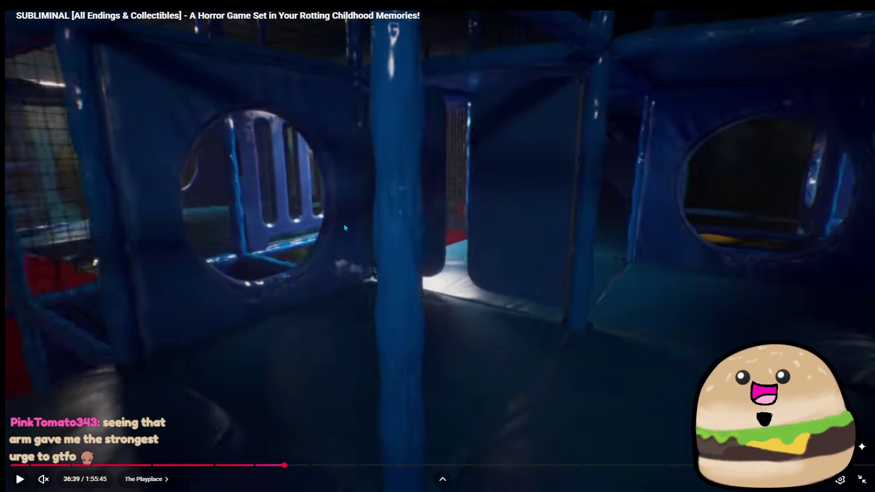
key("space")
Step: Restore fullscreen and pause on the padded stairs, striped wall panels and netted corridor
double_click(513, 239)
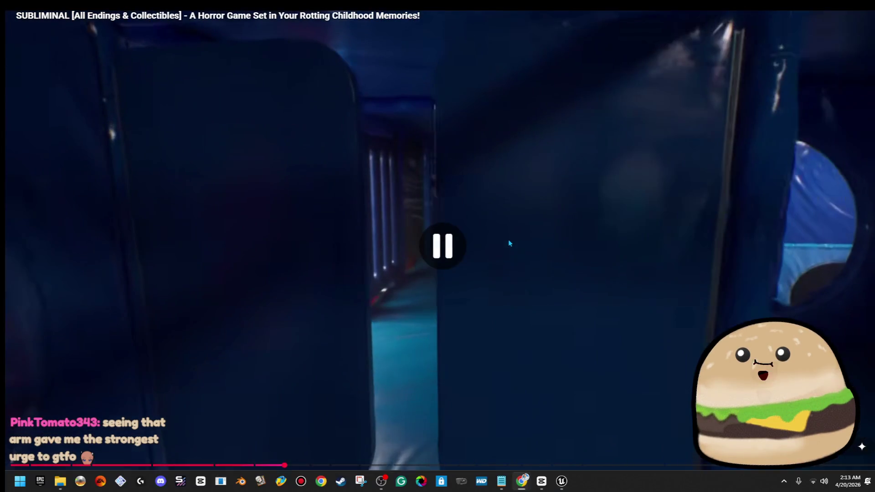
double_click(341, 204)
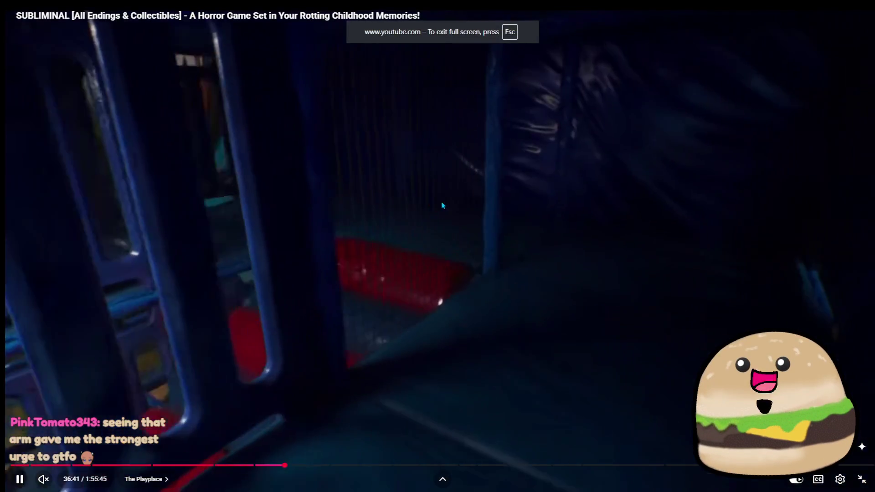
key("space")
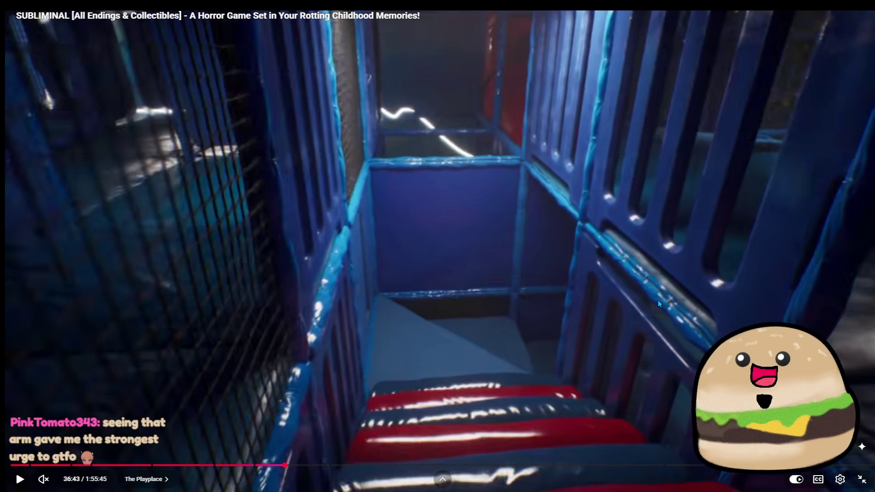
key("space")
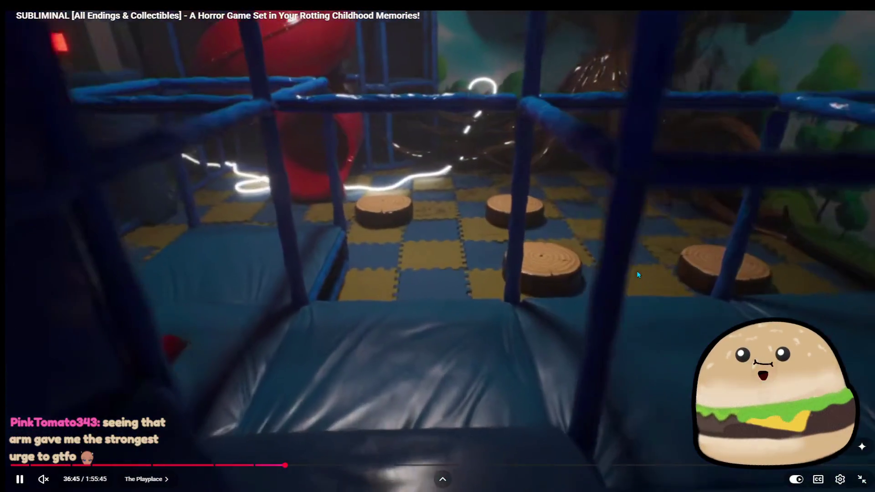
key("space")
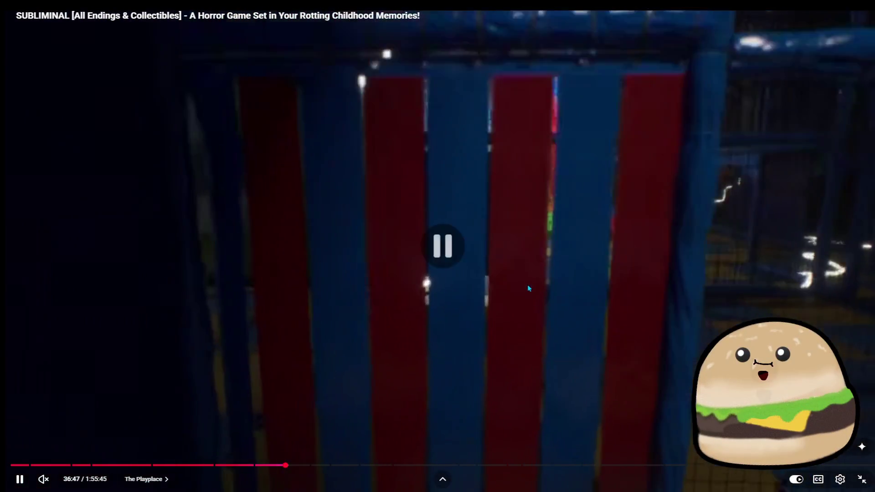
key("space")
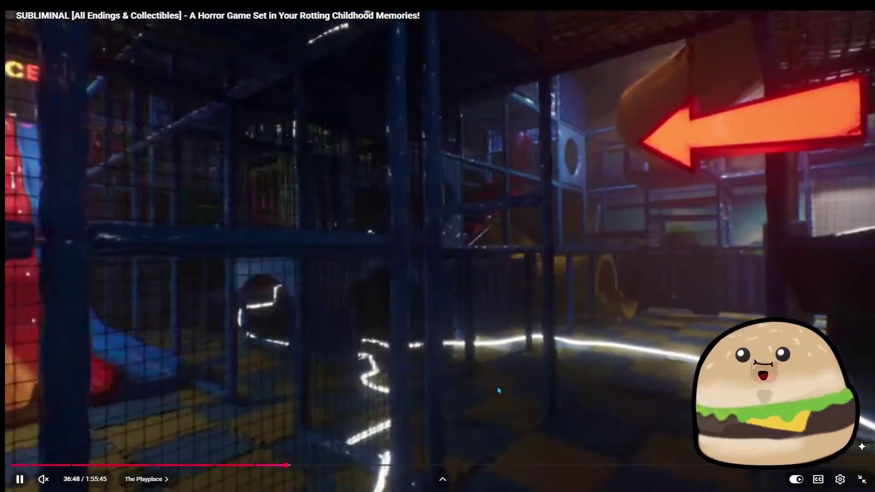
key("space")
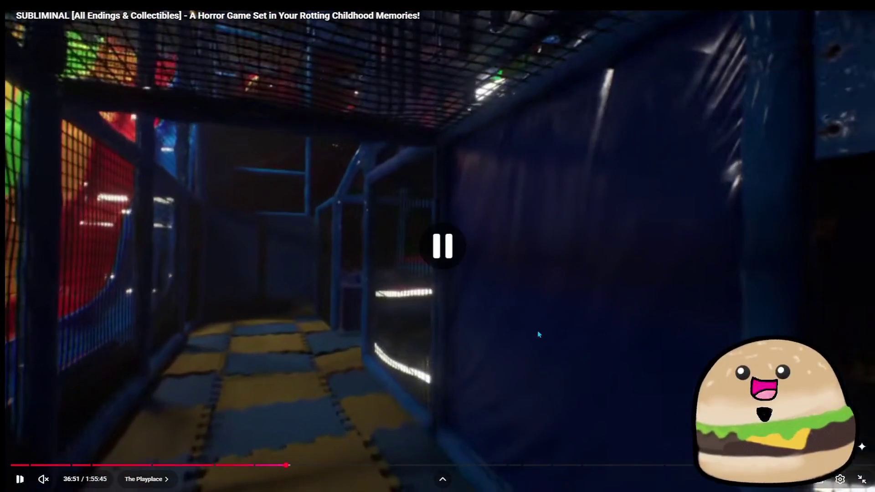
key("space")
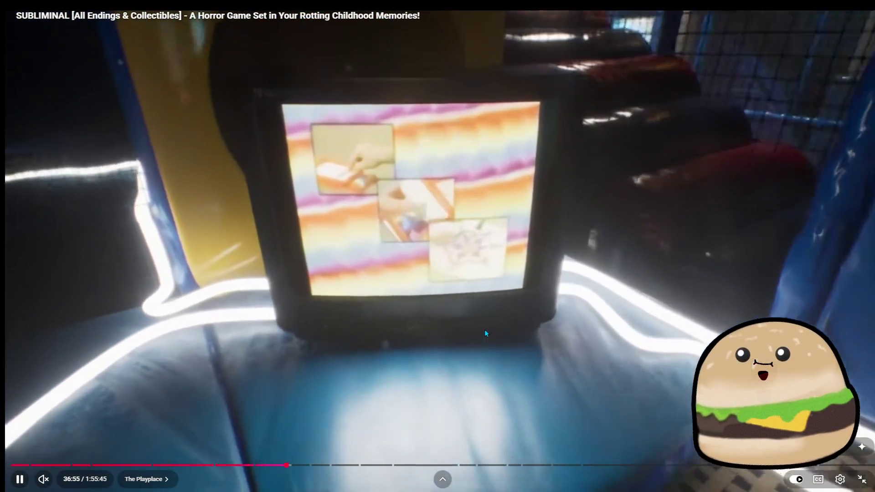
Step: Rewind 10 s to the arched-cut-out playplace panels, pause there, exit fullscreen and minimize Chrome
key("Left")
key("Left")
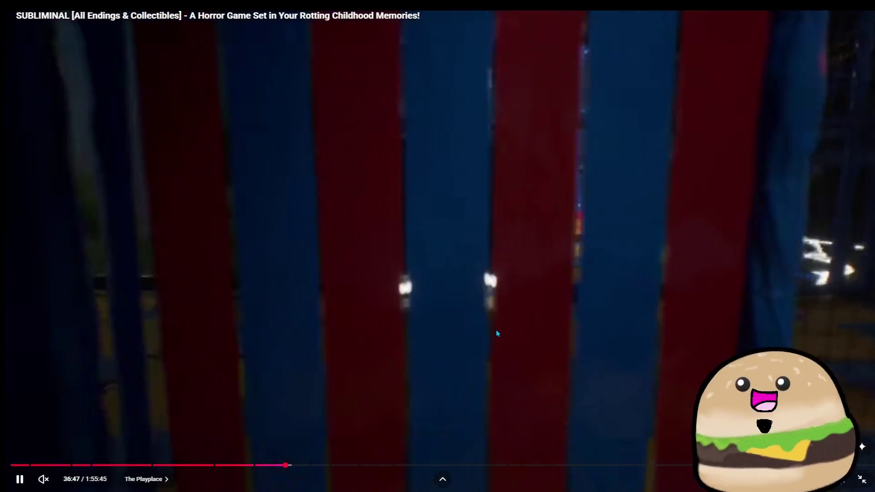
key("Right")
key("space")
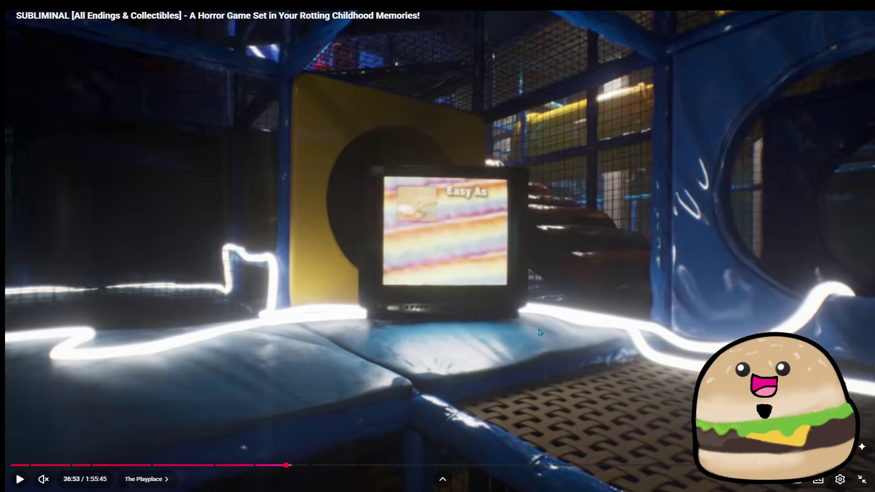
key("space")
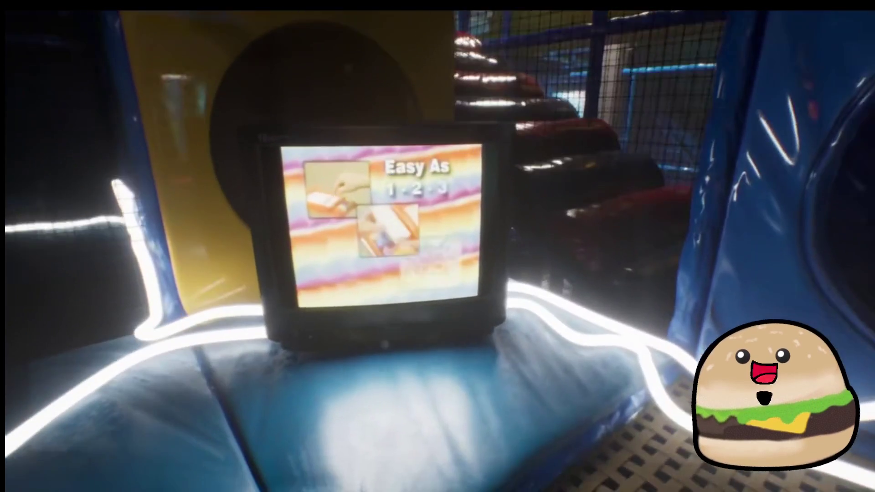
key("Left")
key("Left")
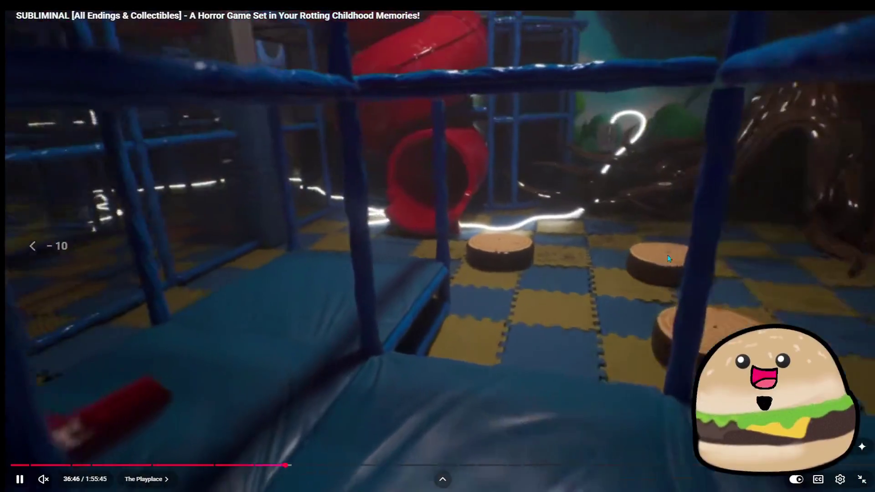
key("Left")
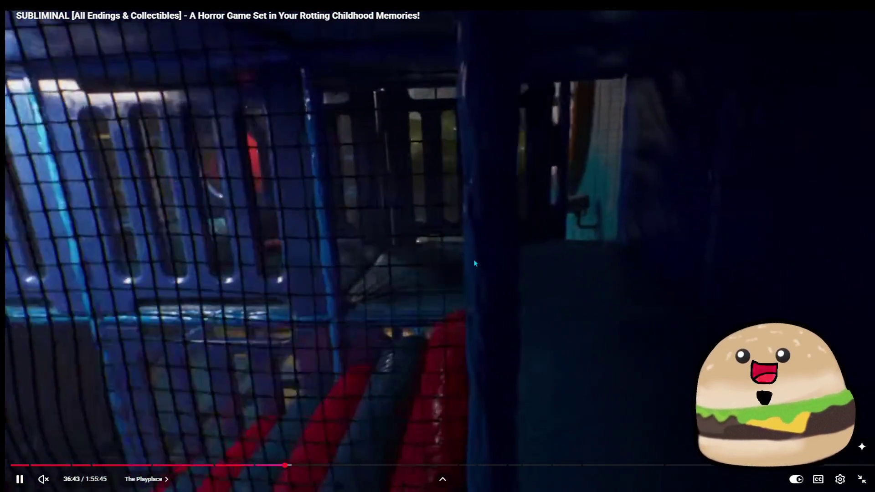
key("space")
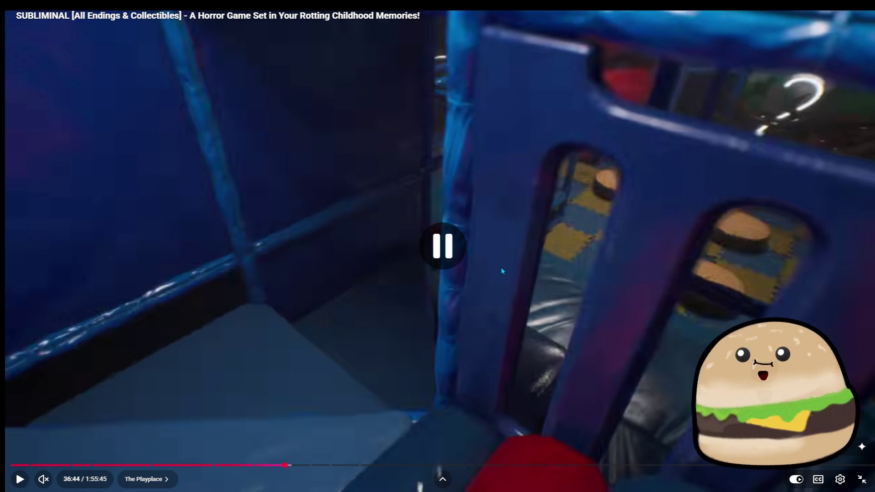
key("Escape")
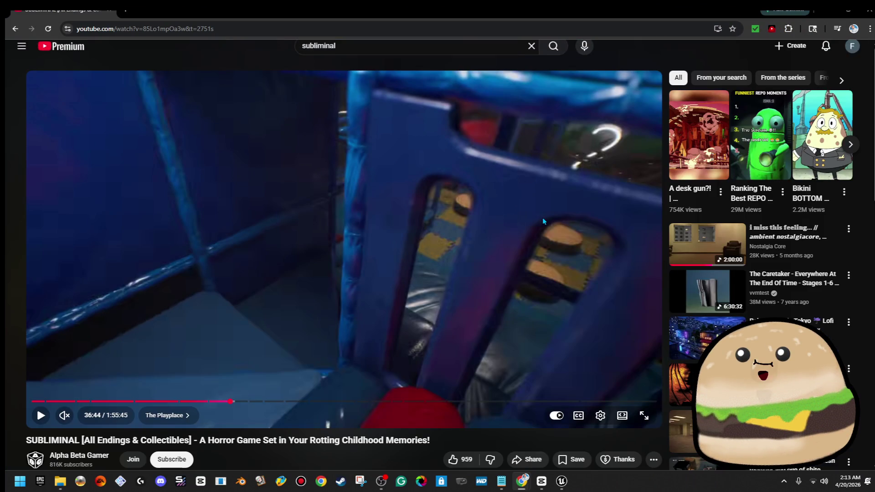
left_click(820, 11)
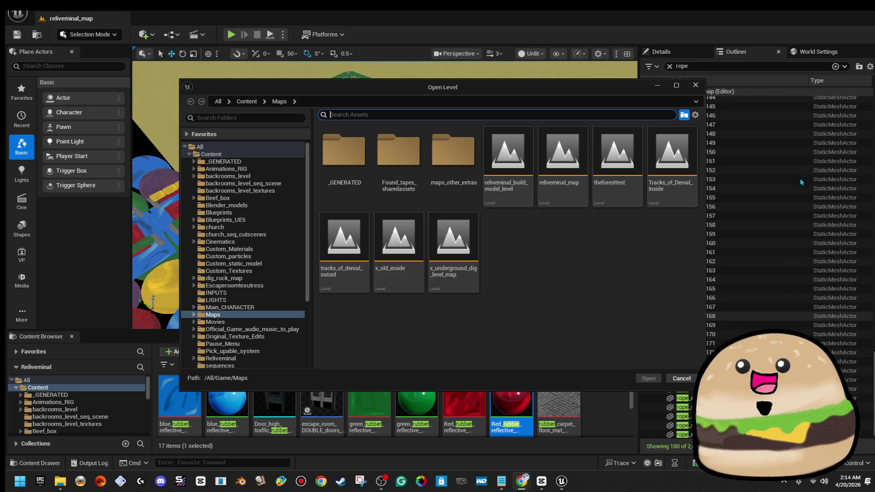
Step: Dismiss the Open Level dialog without loading a level and bring up File Explorer
key("Escape")
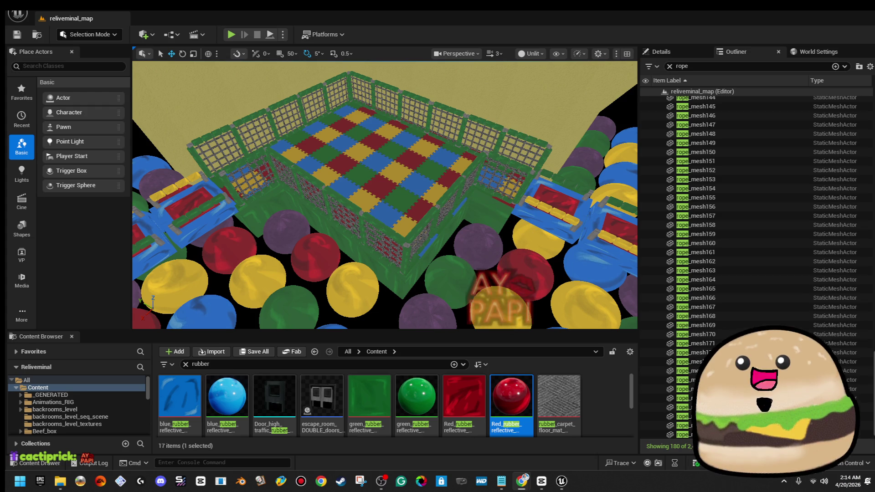
left_click(61, 482)
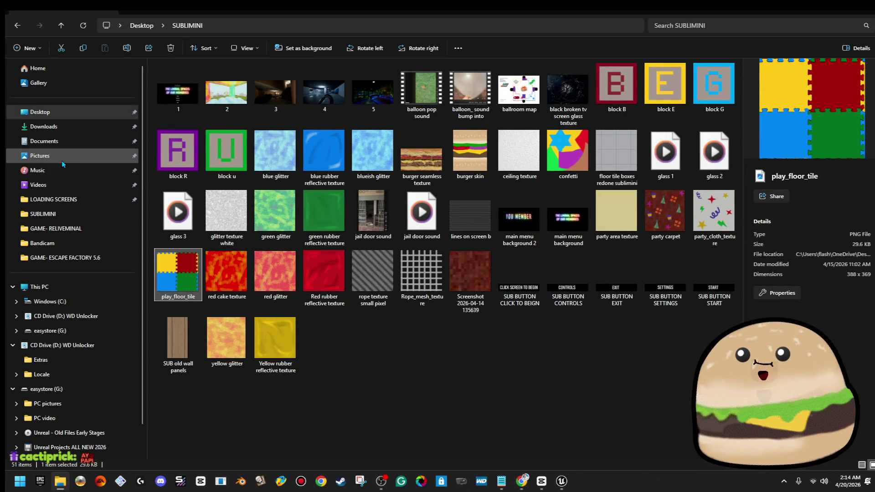
Step: Browse to Pictures > Twitch > EMOTES and GIF and open the Hola Papi image
left_click(41, 156)
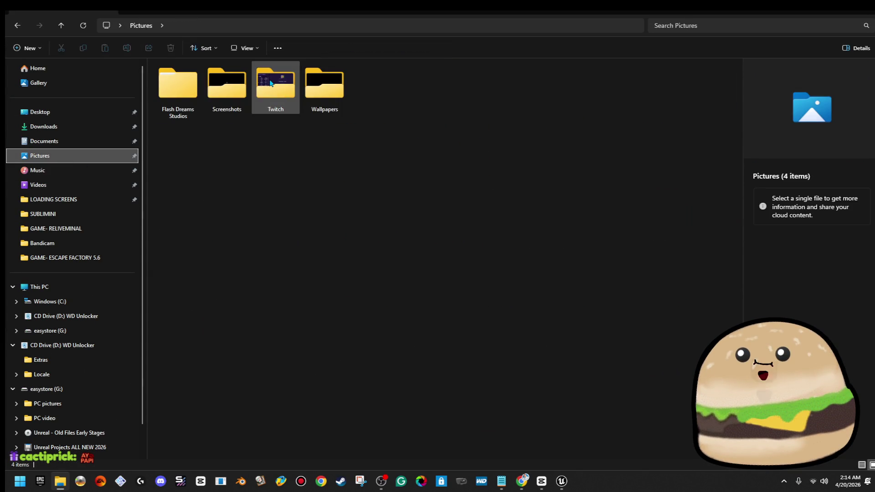
double_click(275, 84)
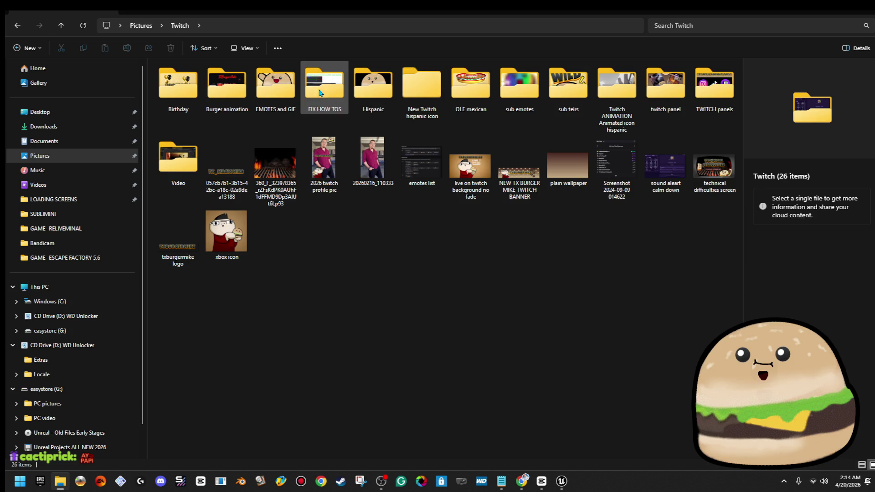
double_click(292, 86)
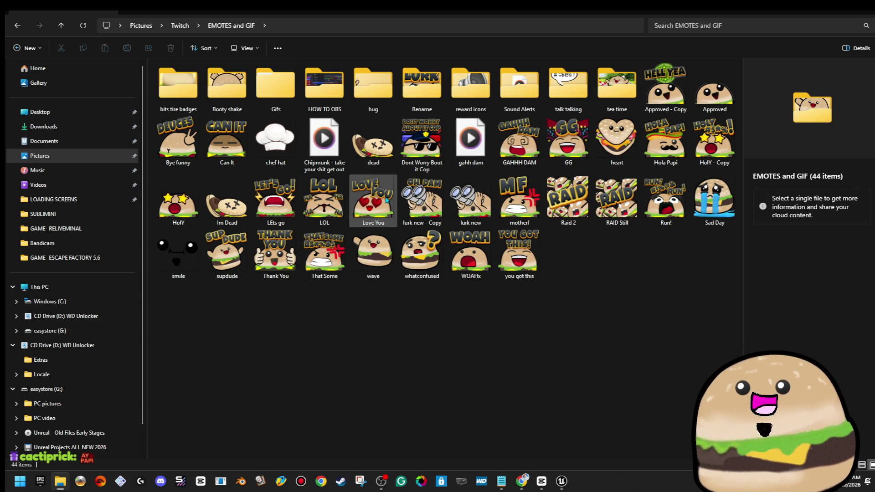
left_click(673, 157)
double_click(673, 157)
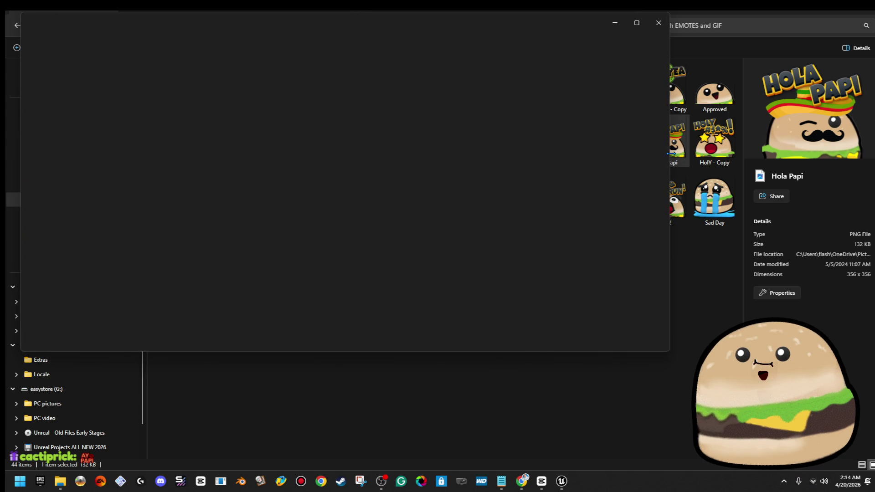
Step: Maximize Photos with Hola Papi at fitted size, then switch over to Chrome
left_click(644, 23)
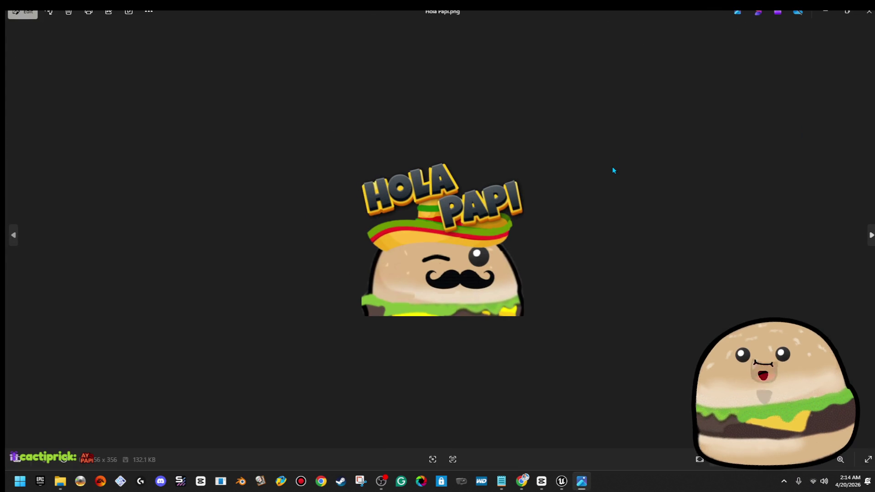
scroll(492, 349, "up", 3)
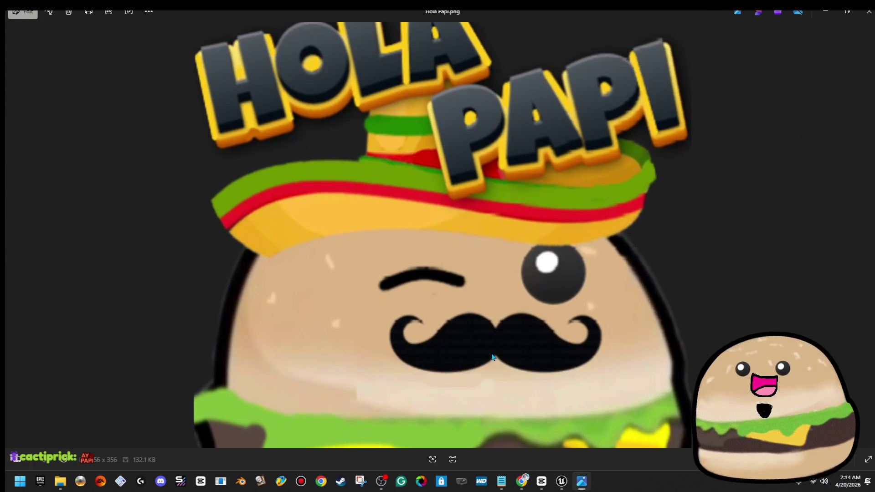
scroll(500, 348, "down", 3)
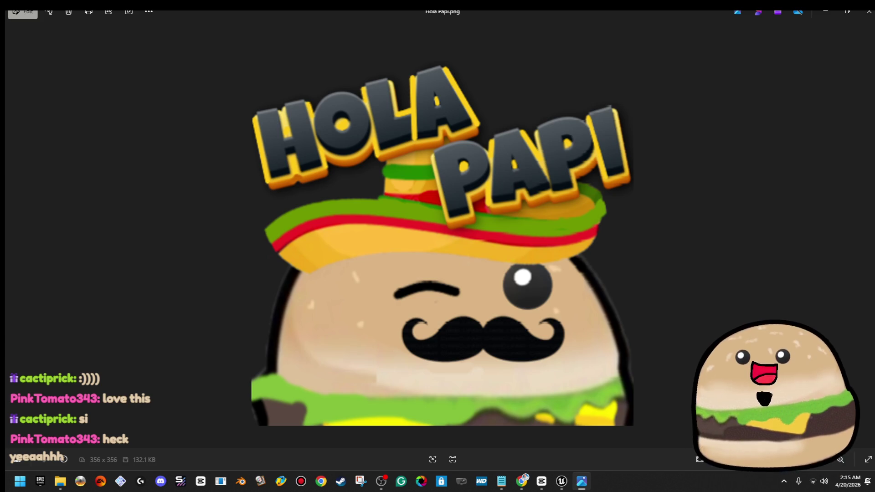
key("alt+Tab")
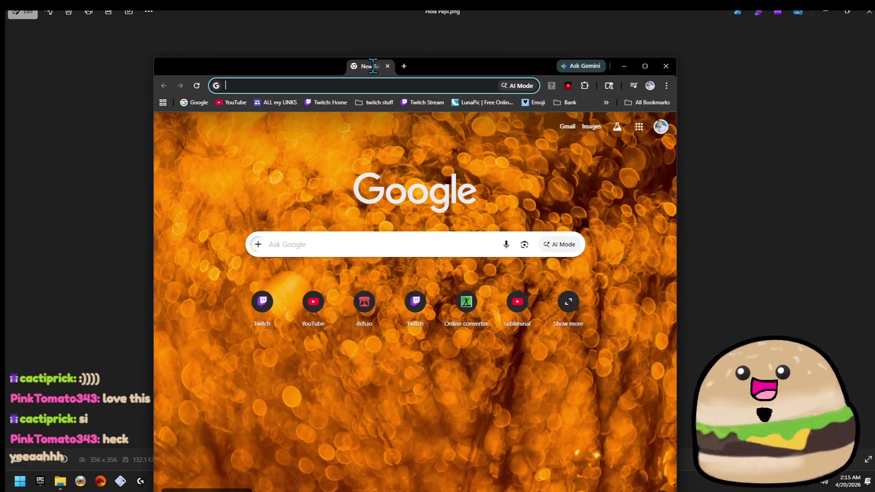
Step: Open the Twitch Creator Dashboard's Viewer Rewards > Emotes page
double_click(441, 68)
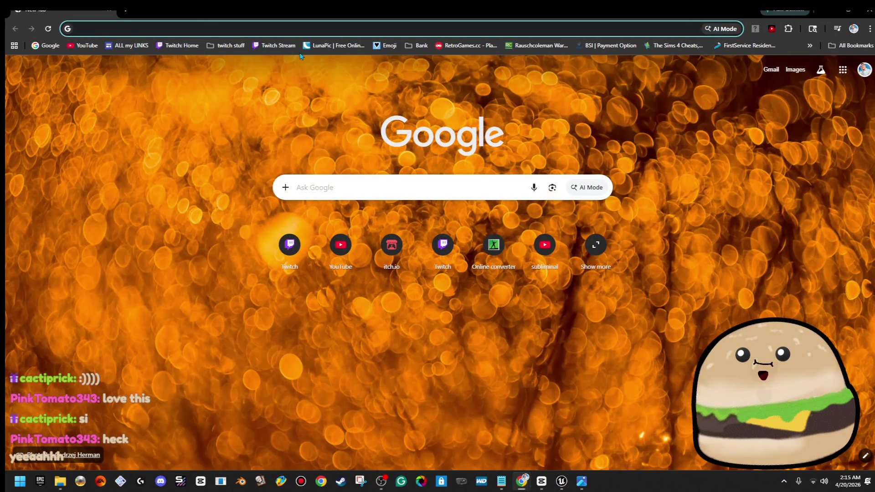
left_click(274, 47)
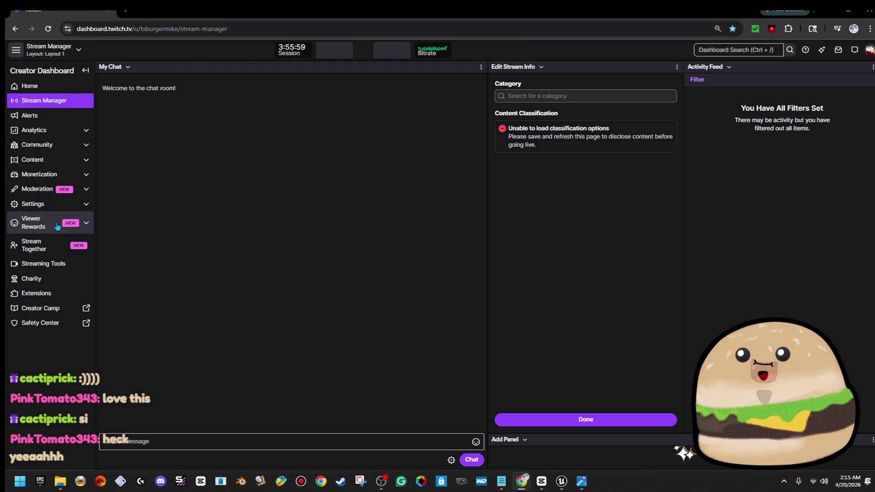
left_click(32, 204)
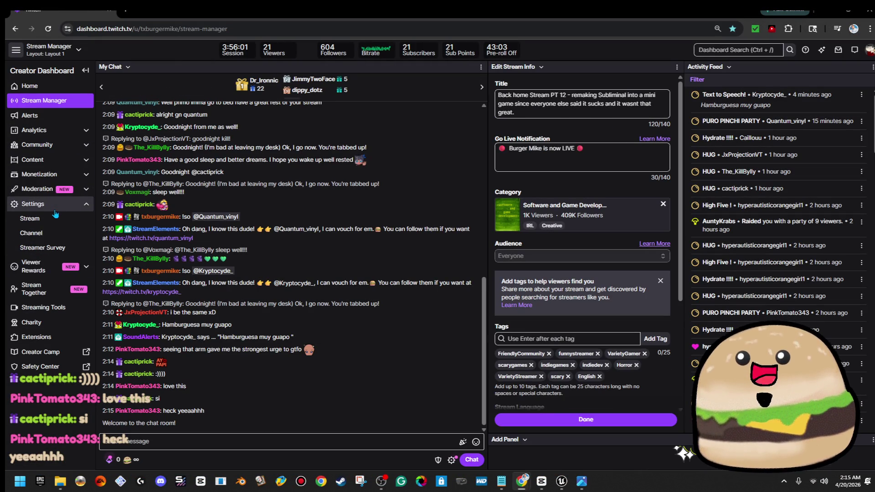
left_click(45, 274)
left_click(36, 336)
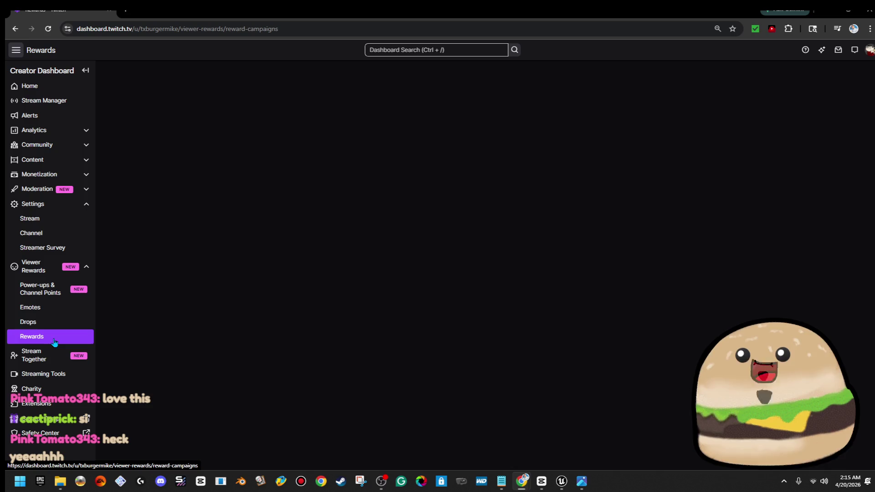
left_click(49, 307)
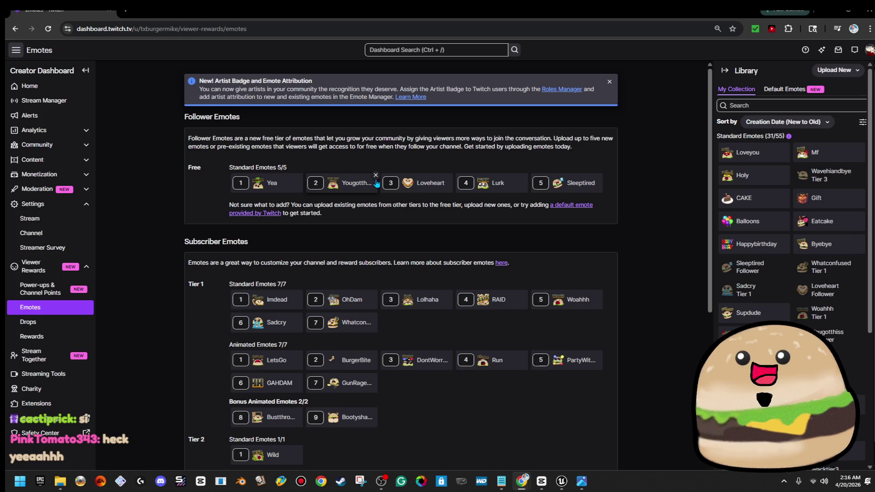
Step: Remove Lurk from its Follower slot and set the Holapapi emote's tier to Follower
left_click(525, 175)
left_click(531, 285)
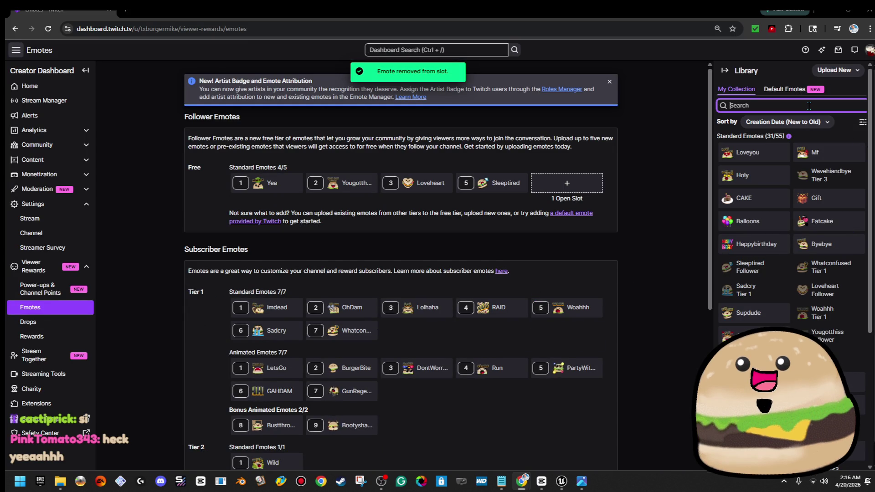
left_click(808, 106)
type("pap")
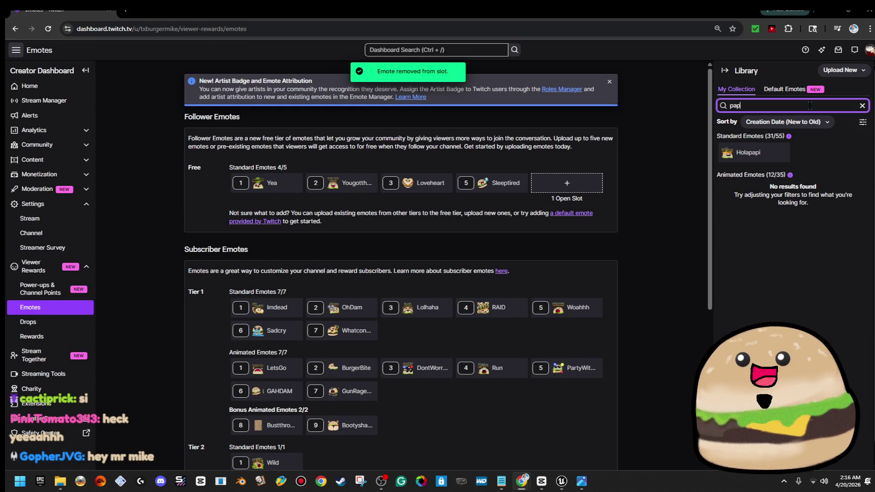
left_click(750, 157)
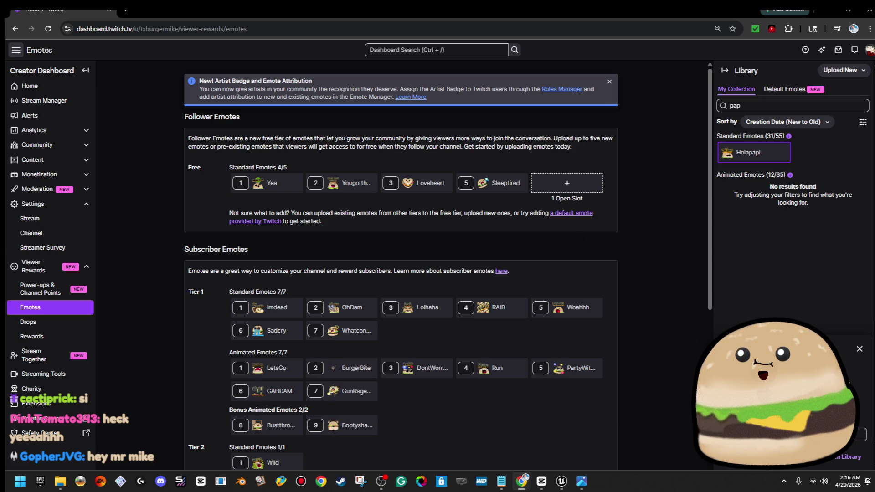
left_click(788, 435)
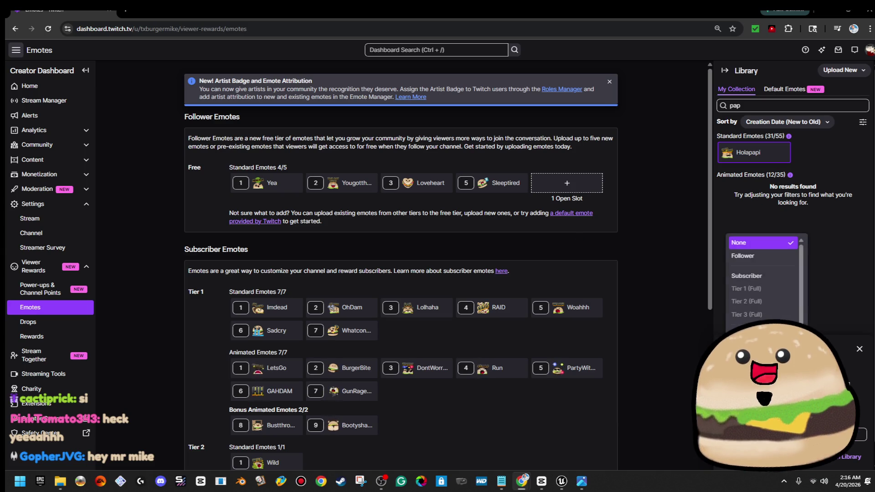
left_click(762, 256)
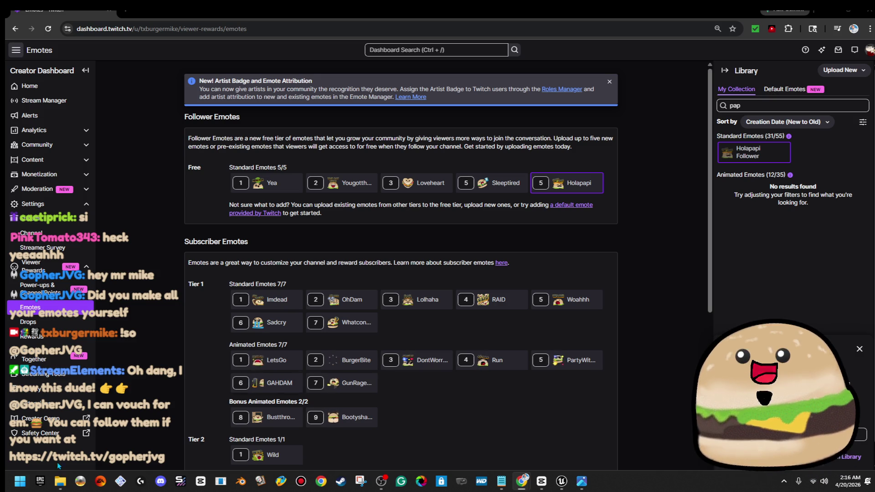
left_click(59, 482)
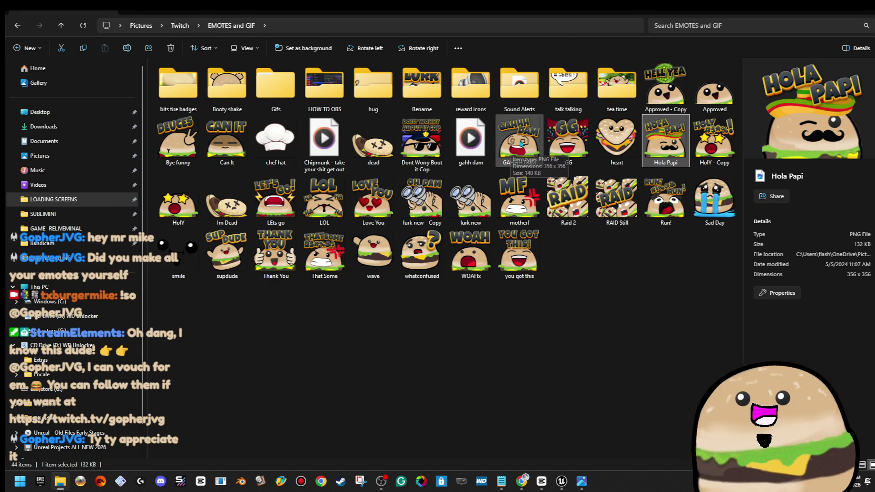
Step: Open the Bye funny emote in Photos and maximize the viewer
double_click(177, 139)
scroll(343, 267, "up", 5)
left_click(627, 20)
scroll(325, 338, "down", 5)
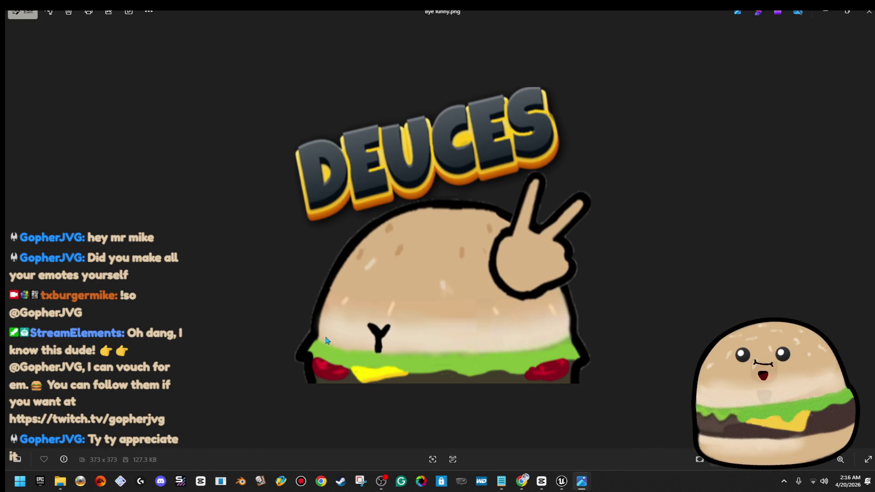
Step: Page through the following emote images starting at Can it, then close Photos
left_click(868, 234)
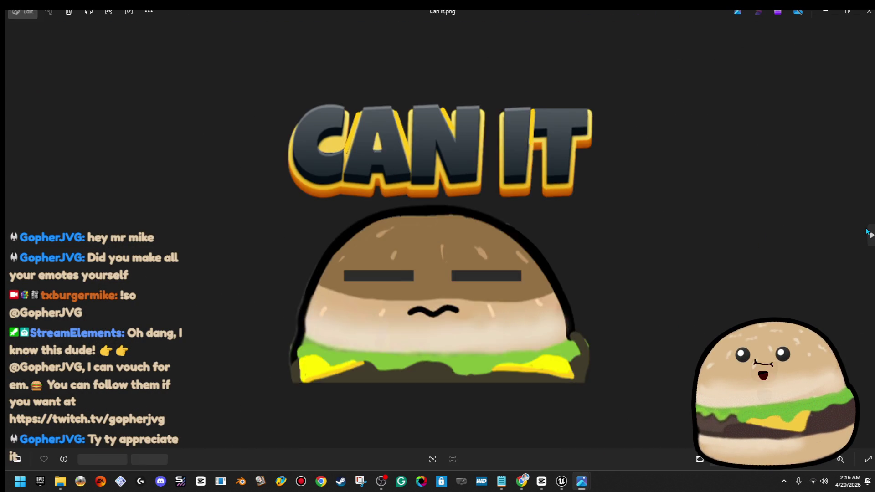
left_click(871, 235)
left_click(870, 235)
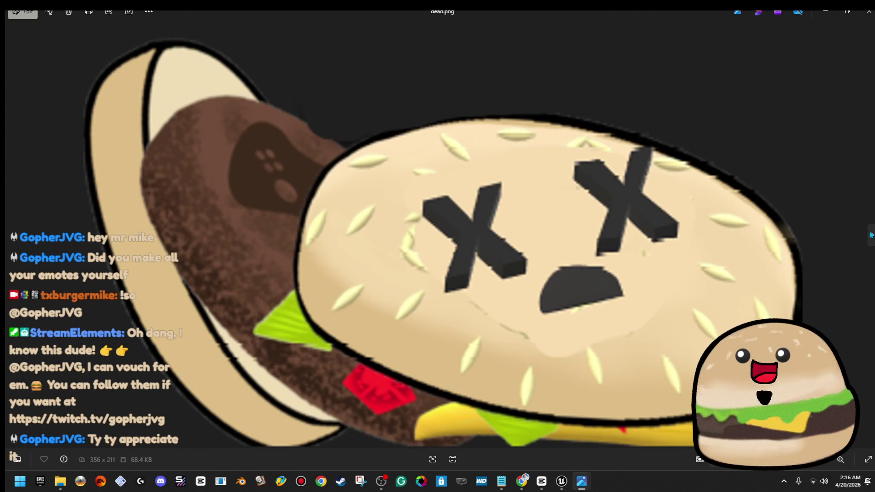
left_click(870, 235)
left_click(870, 235)
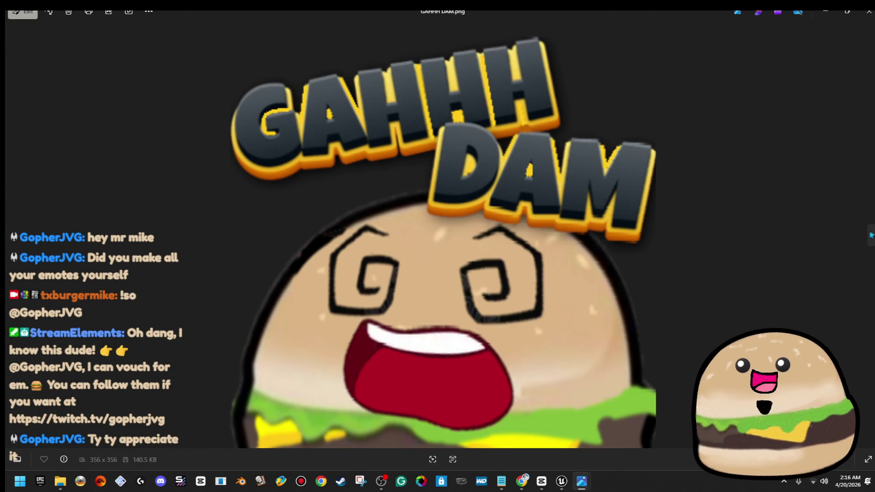
left_click(870, 234)
left_click(870, 234)
left_click(870, 234)
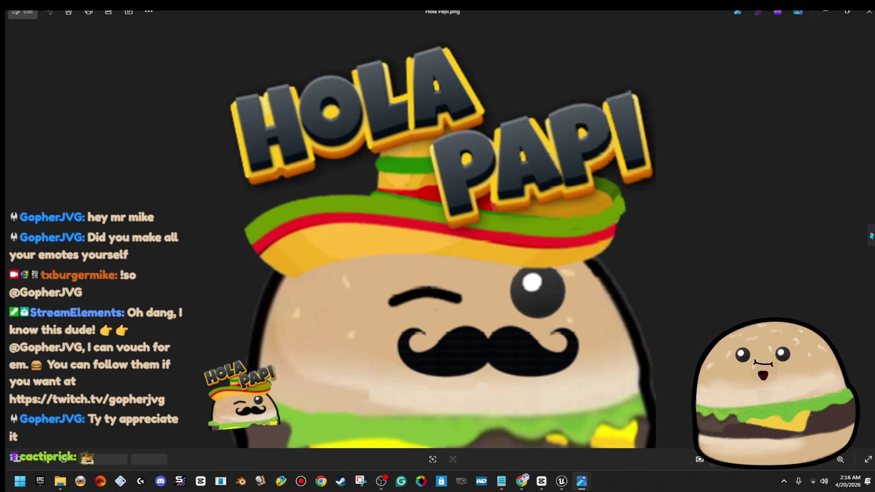
left_click(871, 234)
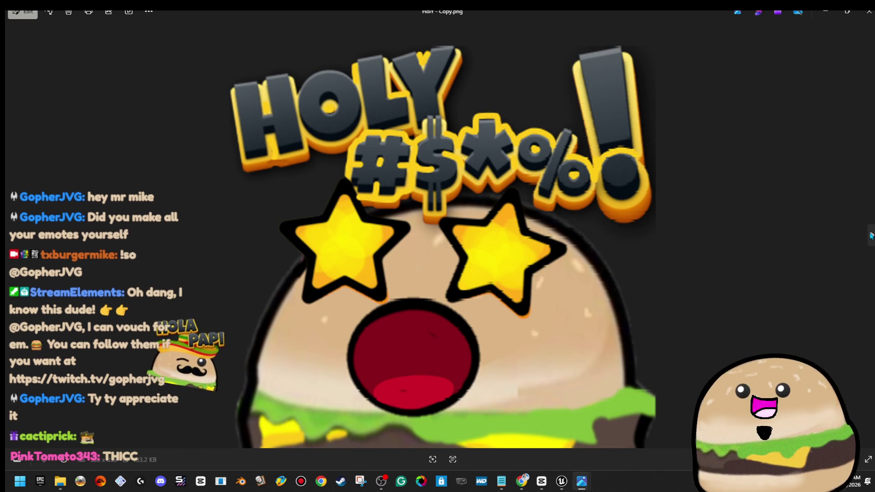
left_click(871, 234)
left_click(870, 234)
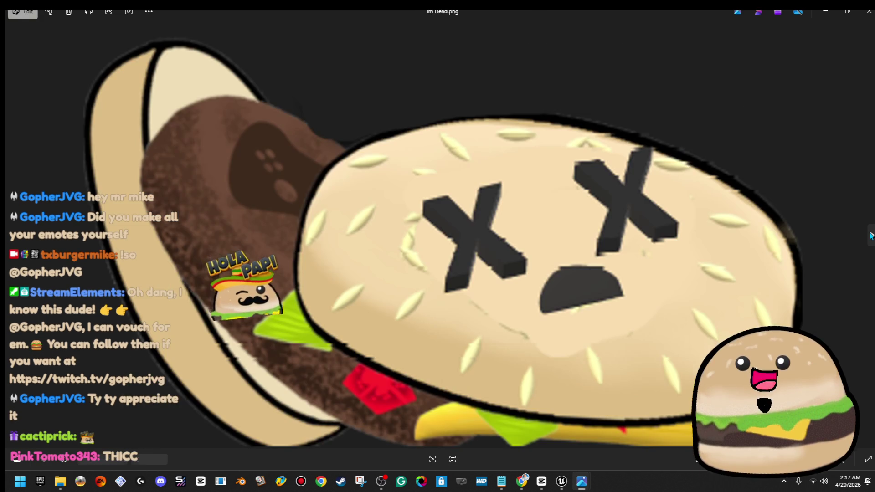
left_click(870, 235)
left_click(868, 11)
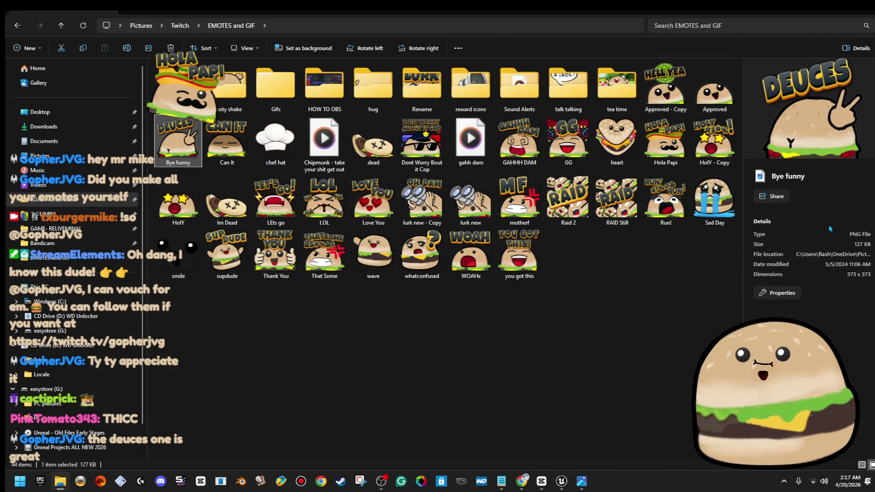
Step: Return to Unreal, survey the fenced playpen and ball pit, and show Place Actors' Geometry category
key("alt+Tab")
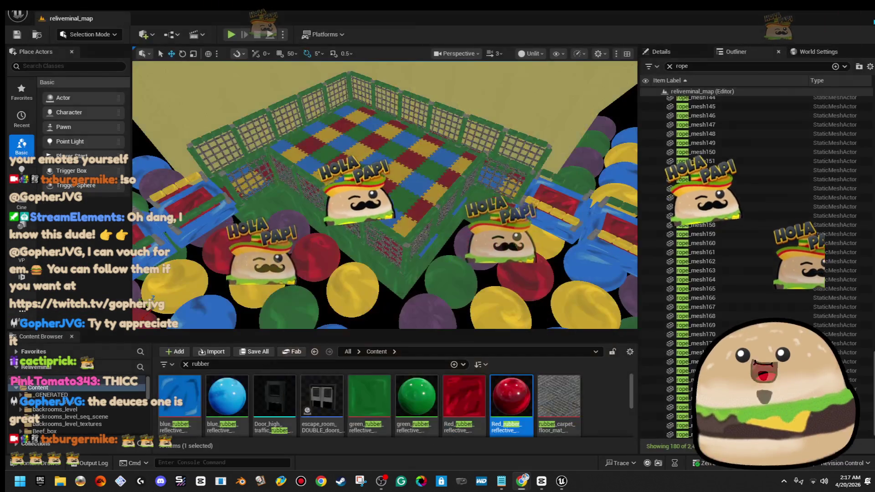
scroll(385, 196, "up", 5)
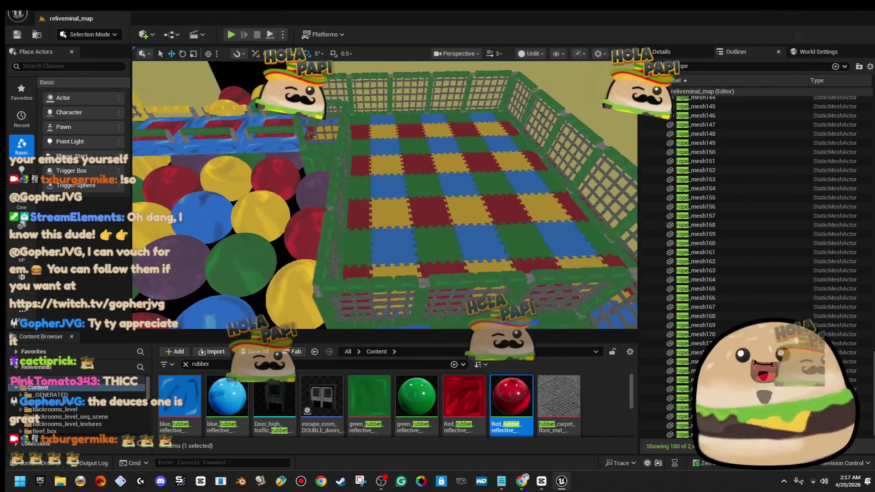
scroll(385, 195, "down", 5)
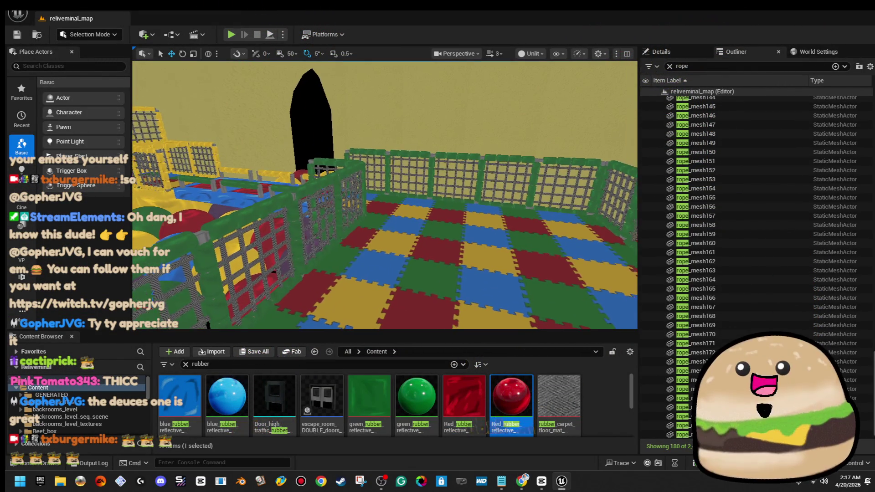
left_click_drag(473, 187, 510, 182)
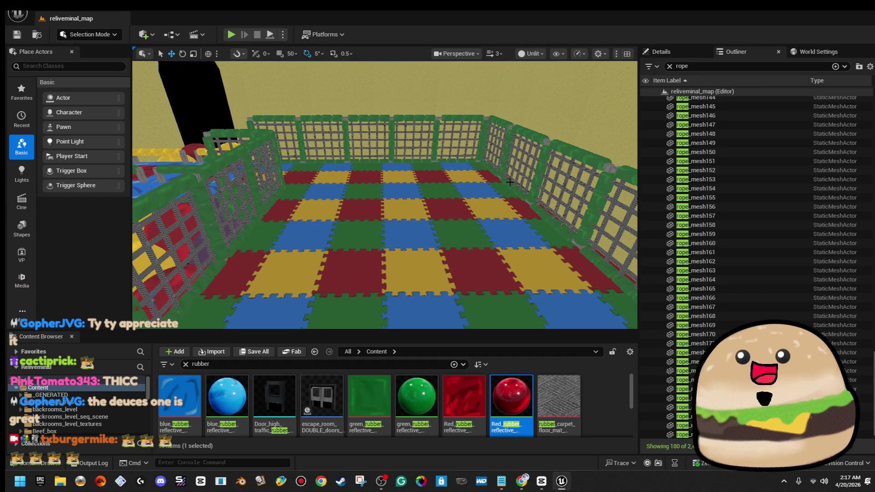
mouse_move(510, 182)
left_mouse_down()
mouse_move(560, 180)
mouse_move(424, 190)
mouse_move(444, 186)
mouse_move(442, 202)
mouse_move(515, 191)
left_mouse_up()
left_click_drag(355, 113, 347, 114)
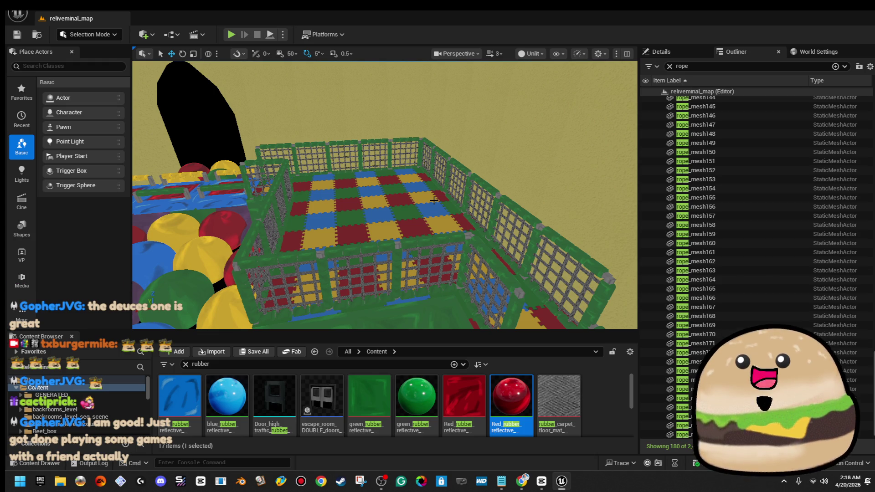
mouse_move(433, 201)
left_mouse_down()
mouse_move(470, 202)
mouse_move(390, 266)
left_mouse_up()
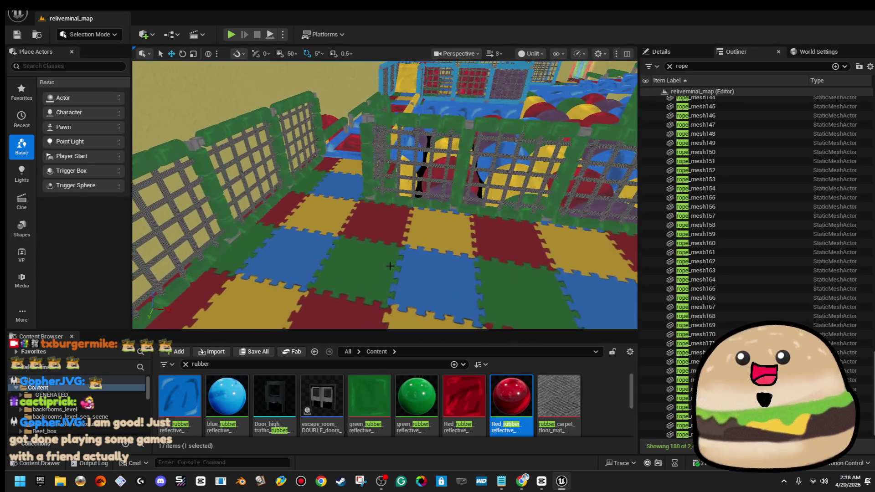
left_click(27, 320)
left_click(57, 347)
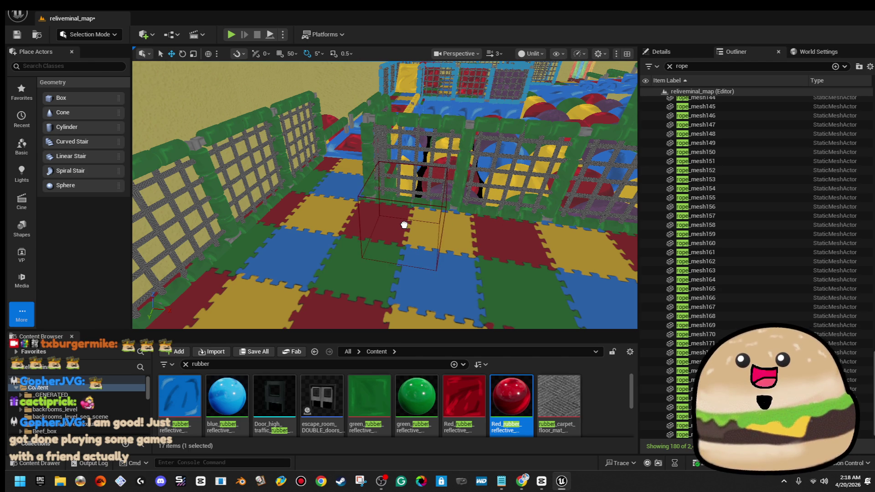
Step: Drop a Box brush on the playpen floor and set its Y scale to 0.03
left_click_drag(404, 225, 404, 225)
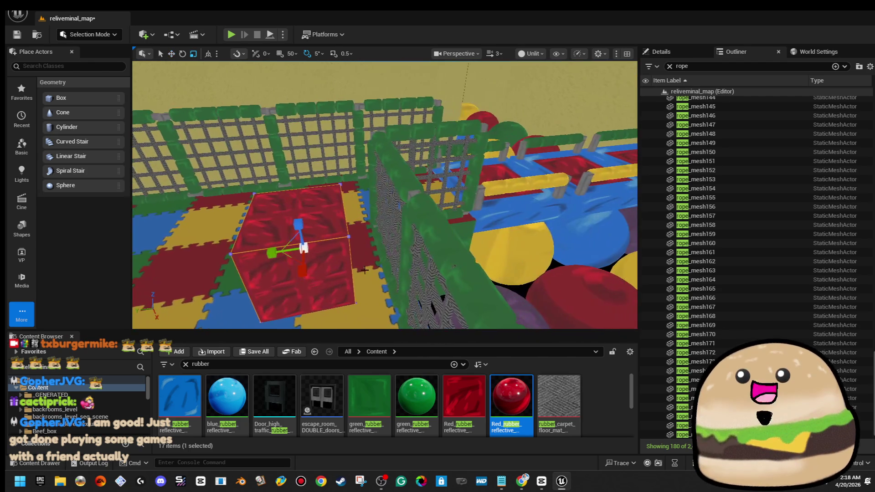
left_click_drag(270, 253, 273, 256)
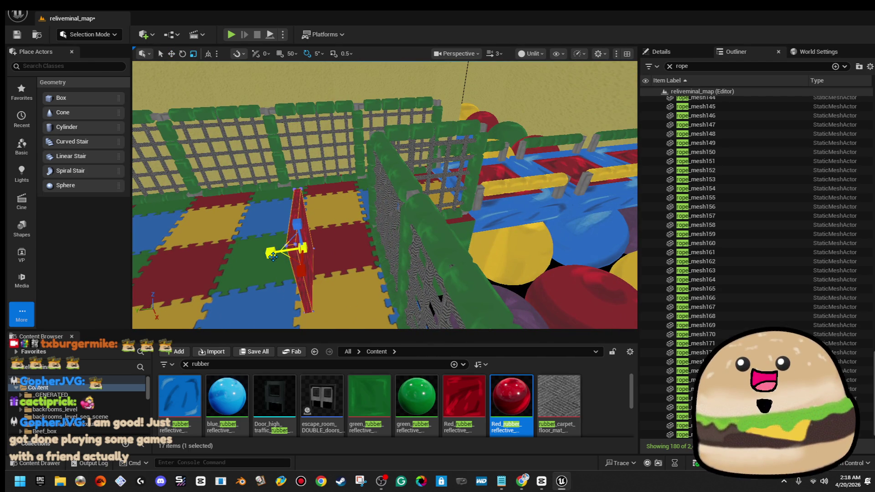
left_click(683, 53)
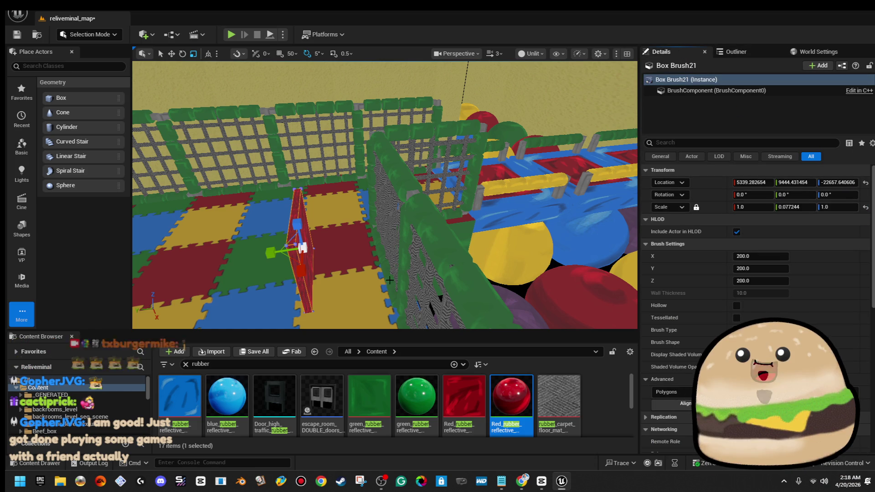
left_click_drag(369, 248, 369, 248)
left_click(795, 207)
type("0.02")
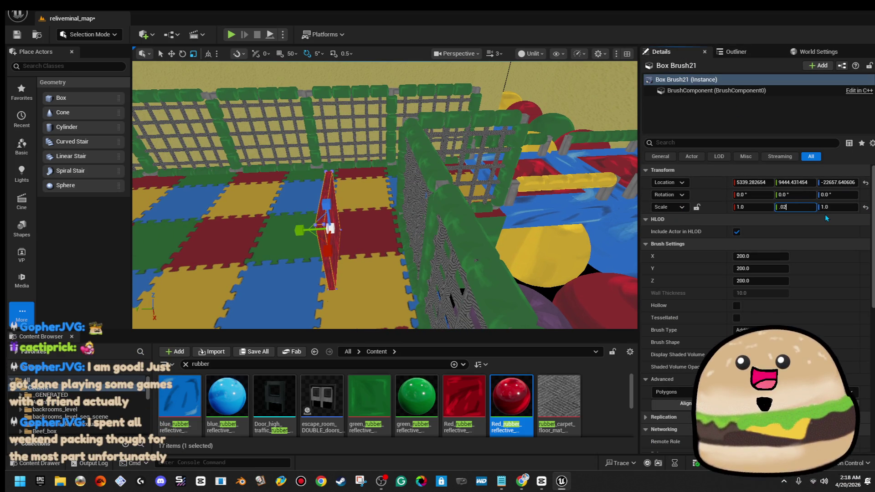
key("Return")
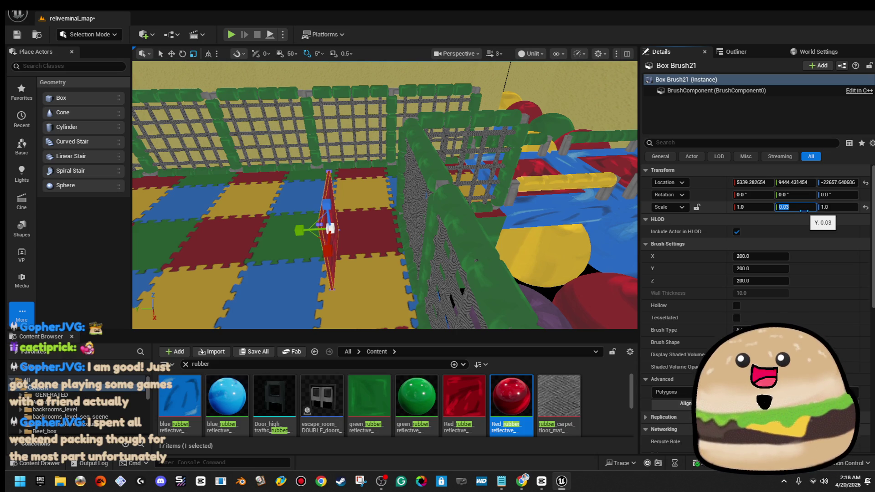
key("Return")
Step: Scale the slab to about 1.44 in X and Z and slide it into place
left_click_drag(369, 248, 370, 247)
left_click_drag(451, 244, 451, 243)
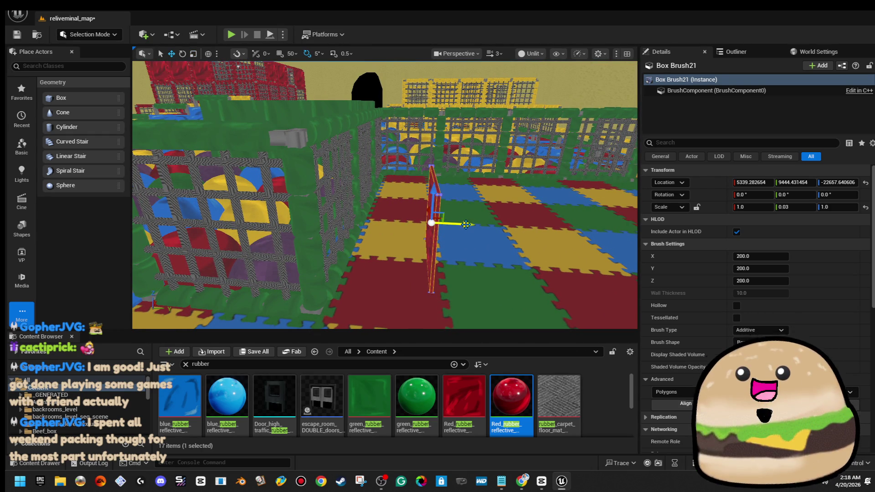
left_click_drag(372, 223, 372, 223)
left_click_drag(448, 220, 448, 221)
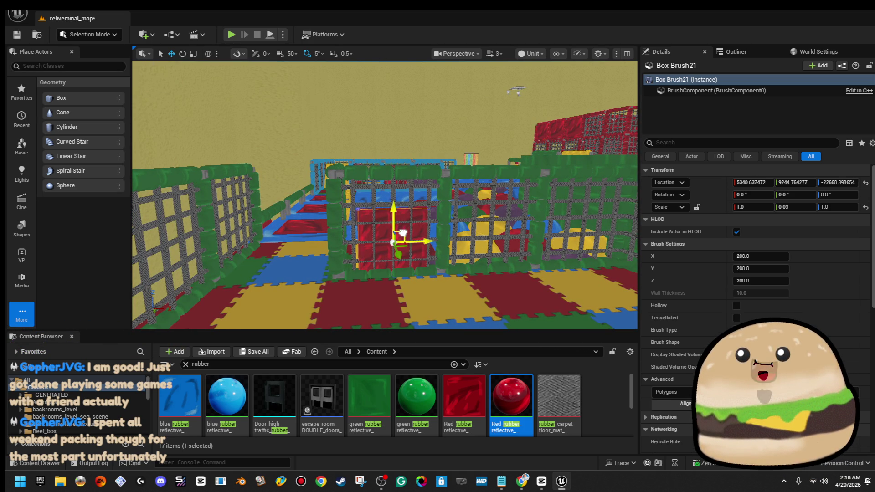
key("r")
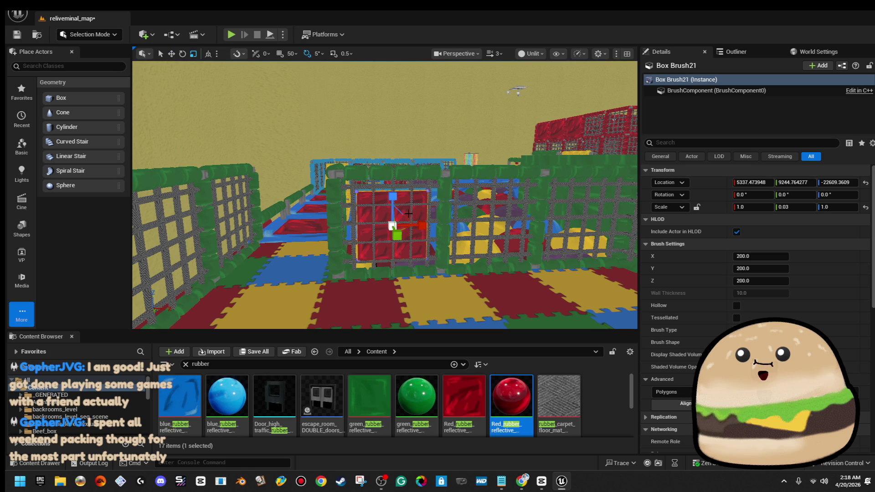
mouse_move(407, 210)
left_mouse_down()
mouse_move(410, 232)
mouse_move(386, 238)
left_mouse_up()
key("w")
mouse_move(321, 217)
left_mouse_down()
mouse_move(400, 235)
mouse_move(318, 203)
mouse_move(318, 179)
left_mouse_up()
left_click(318, 178)
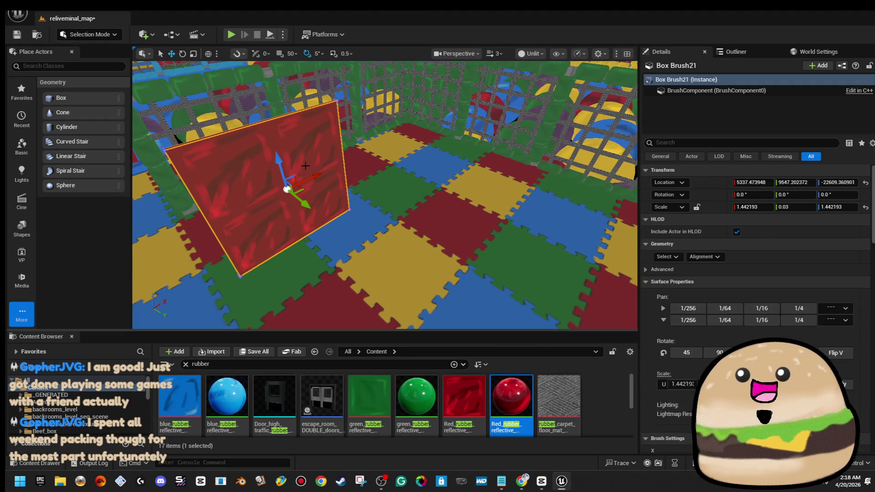
Step: Apply green_rubber to the panel's Element 0 surface material and realign its texture
left_click(668, 294)
left_click(696, 323)
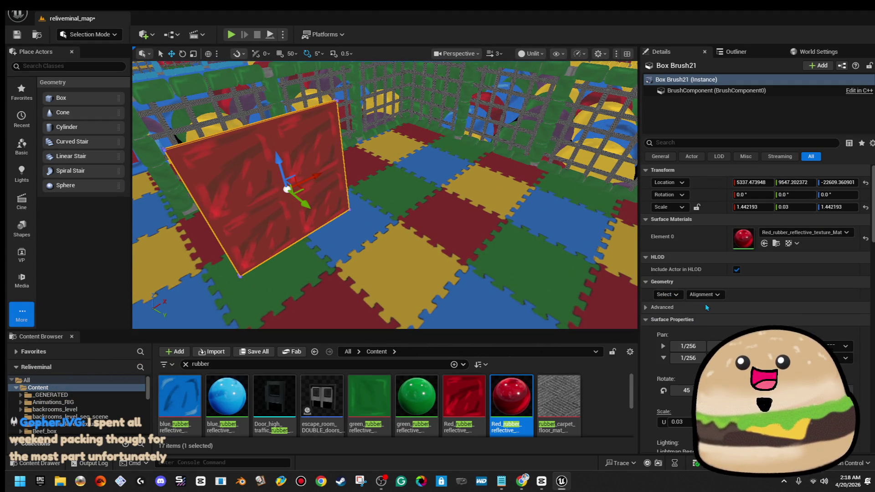
left_click_drag(416, 395, 767, 235)
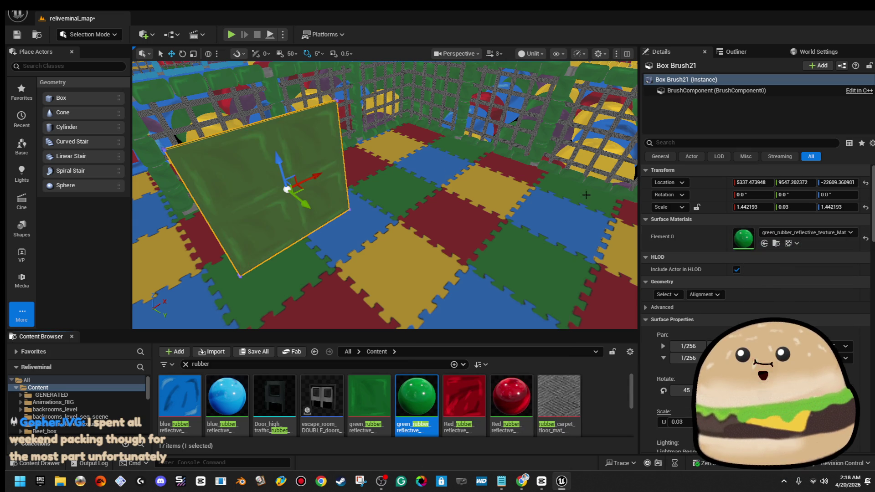
key("f")
left_click(717, 296)
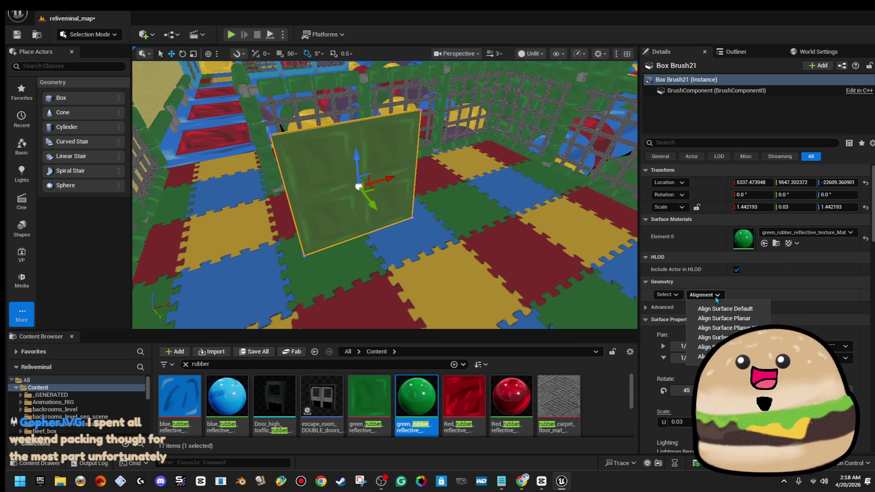
left_click(706, 356)
mouse_move(501, 128)
left_mouse_down()
mouse_move(408, 122)
mouse_move(411, 196)
left_mouse_up()
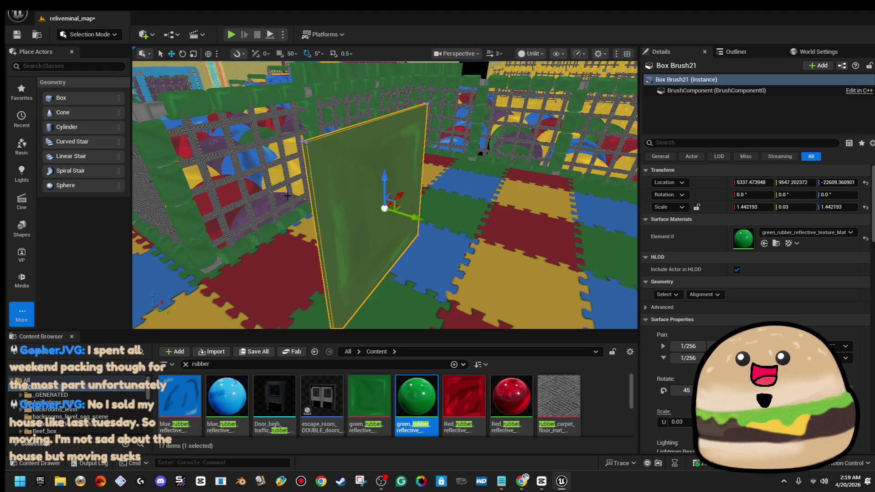
key("f")
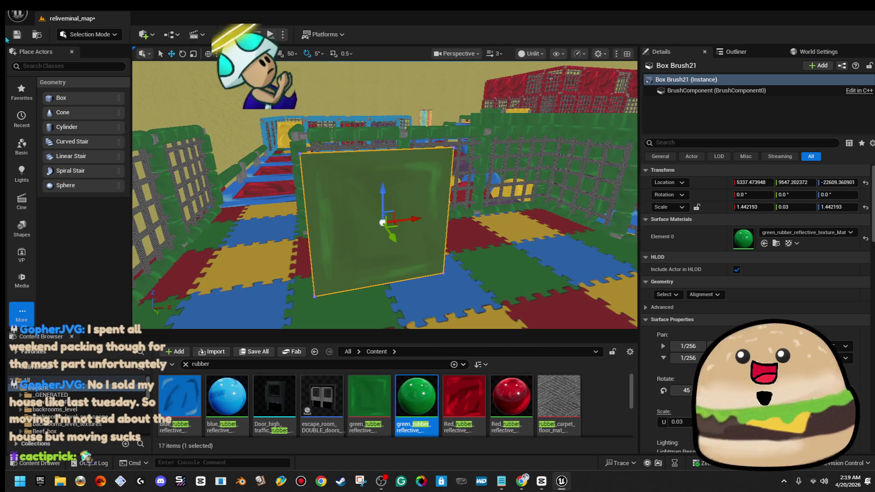
Step: Save the map and place a Cylinder brush beside the green panel
left_click(14, 38)
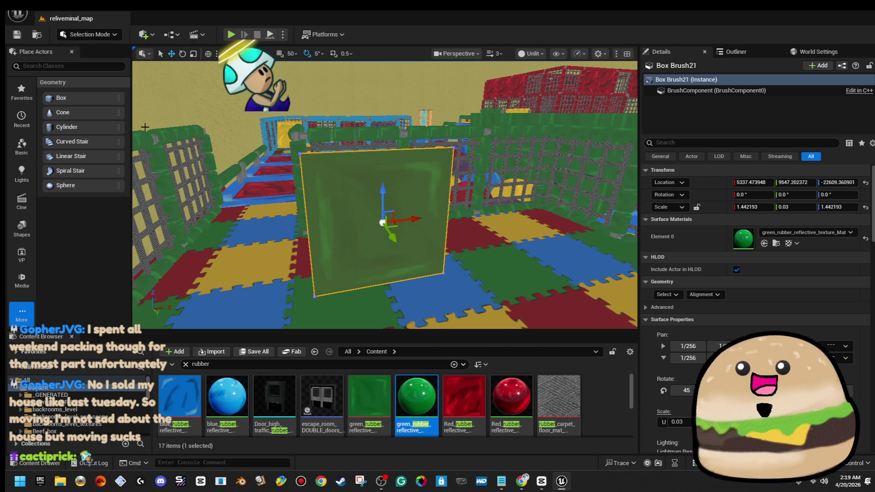
left_click_drag(191, 135, 200, 140)
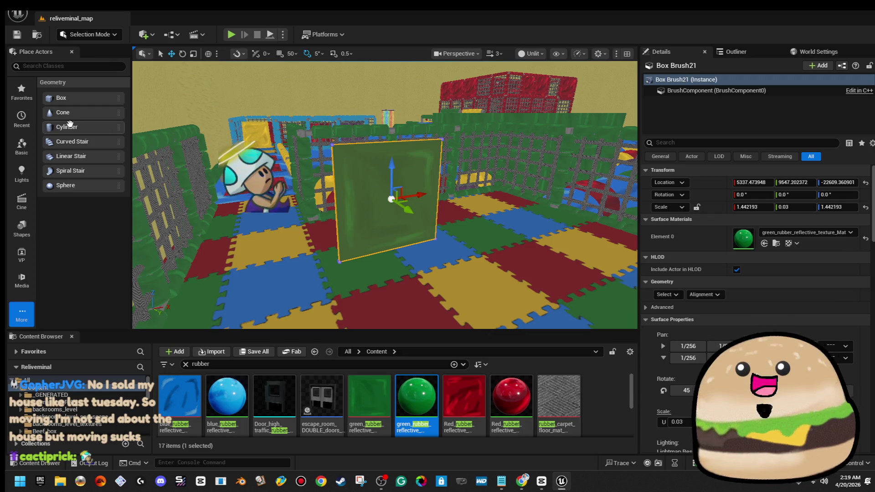
mouse_move(163, 166)
left_mouse_down()
mouse_move(410, 255)
mouse_move(501, 278)
left_mouse_up()
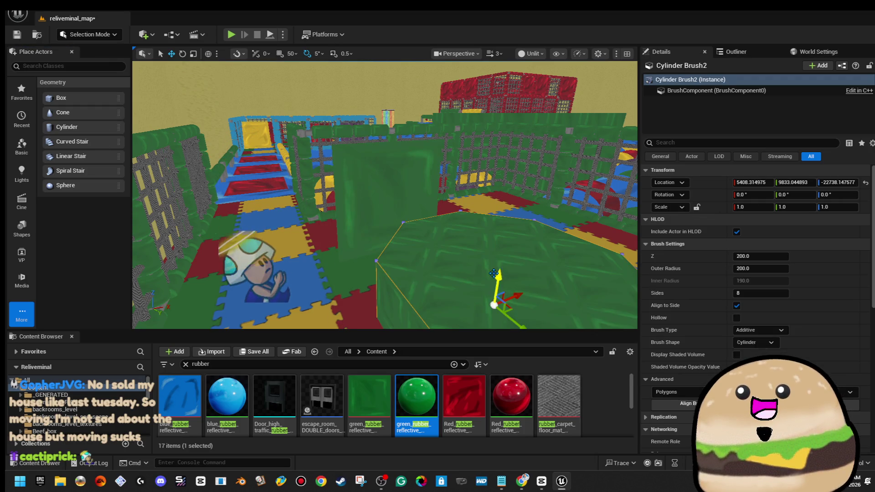
Step: Shrink the cylinder brush and rotate it -90 degrees
mouse_move(461, 257)
left_mouse_down()
mouse_move(451, 270)
mouse_move(529, 269)
left_mouse_up()
mouse_move(461, 258)
left_mouse_down()
mouse_move(492, 246)
mouse_move(470, 211)
left_mouse_up()
key("e")
left_click_drag(383, 255, 401, 210)
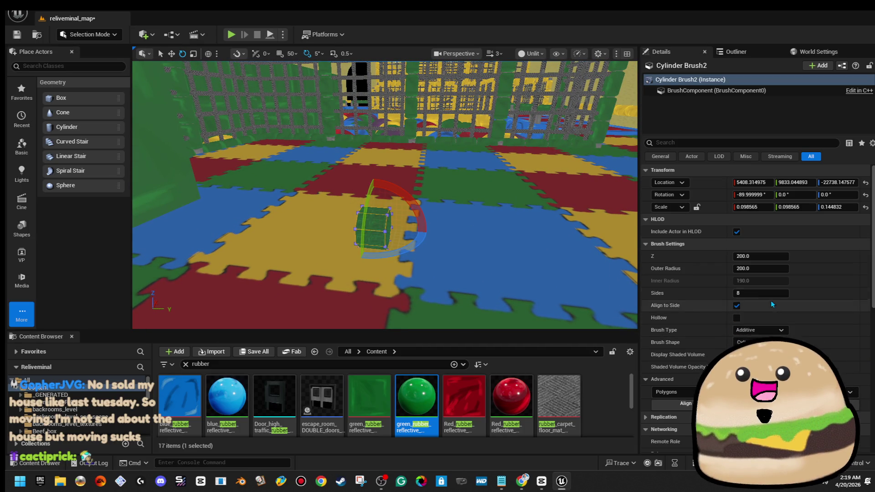
Step: Give the cylinder 16 sides and stretch its Z scale to about 0.345
left_click(767, 293)
type("16")
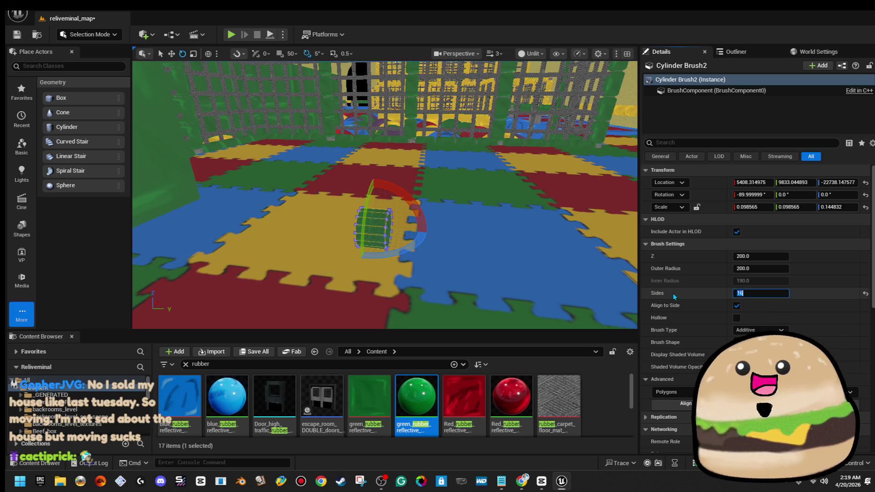
key("Return")
mouse_move(387, 218)
left_mouse_down()
mouse_move(379, 205)
mouse_move(346, 216)
mouse_move(413, 189)
left_mouse_up()
key("r")
left_click_drag(393, 219, 395, 240)
left_click(90, 35)
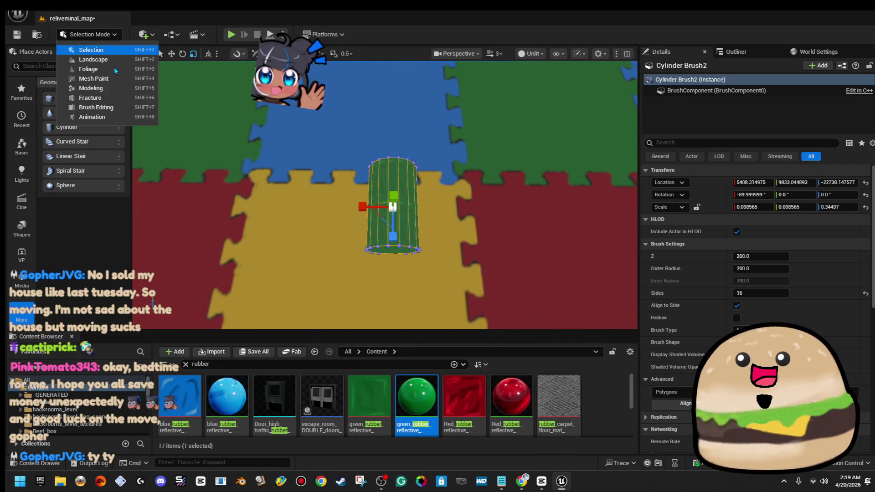
Step: In Brush Editing mode, stretch the cylinder brush upward along Z into a tall shape
left_click(96, 107)
left_click_drag(416, 201, 437, 196)
left_click_drag(372, 201, 372, 200)
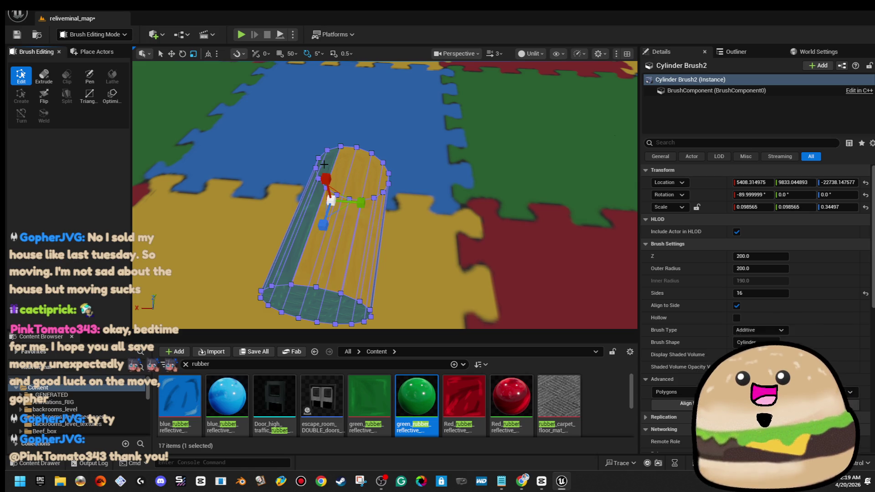
left_click_drag(323, 163, 323, 164)
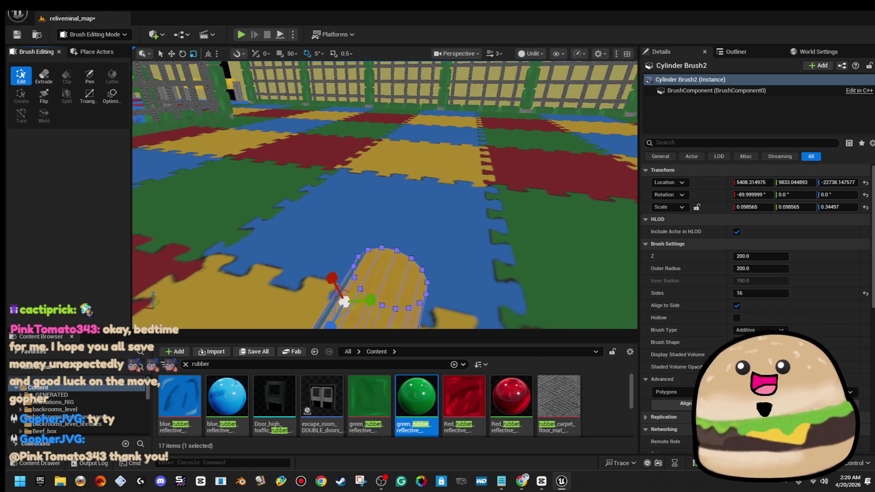
left_click_drag(419, 197, 414, 125)
left_click_drag(384, 263, 383, 263)
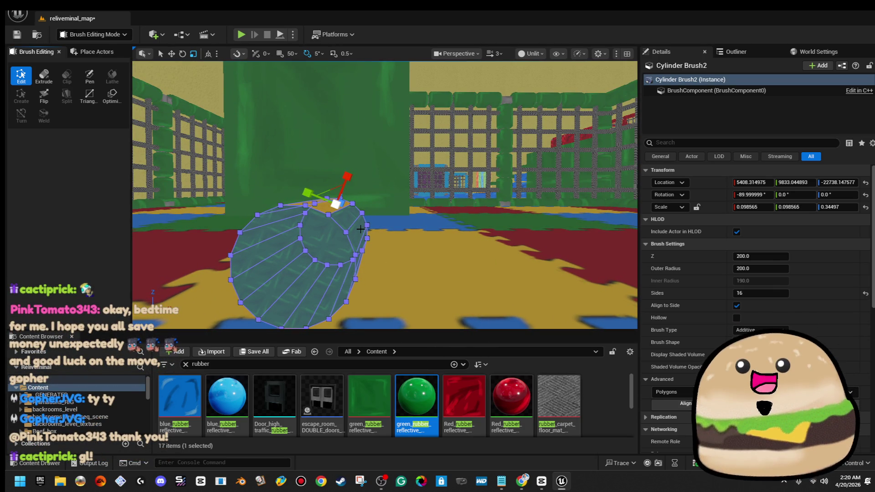
scroll(347, 216, "down", 5)
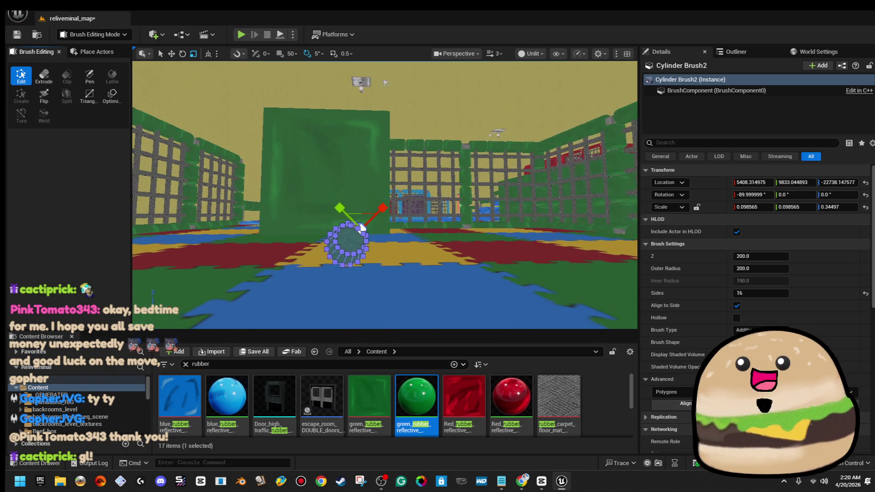
left_click_drag(362, 196, 359, 123)
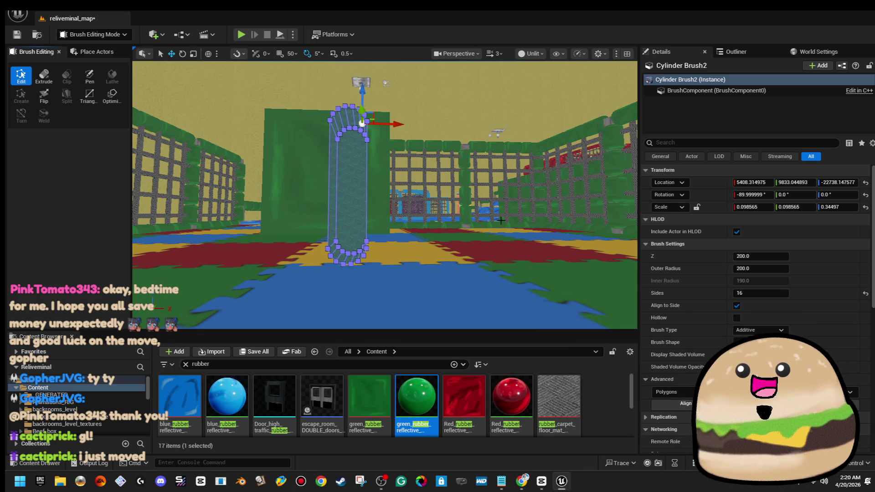
Step: Scale the cylinder to 0.14743 × 0.14743 × 0.515995 and move it to Y about 9339.55
left_click(372, 118)
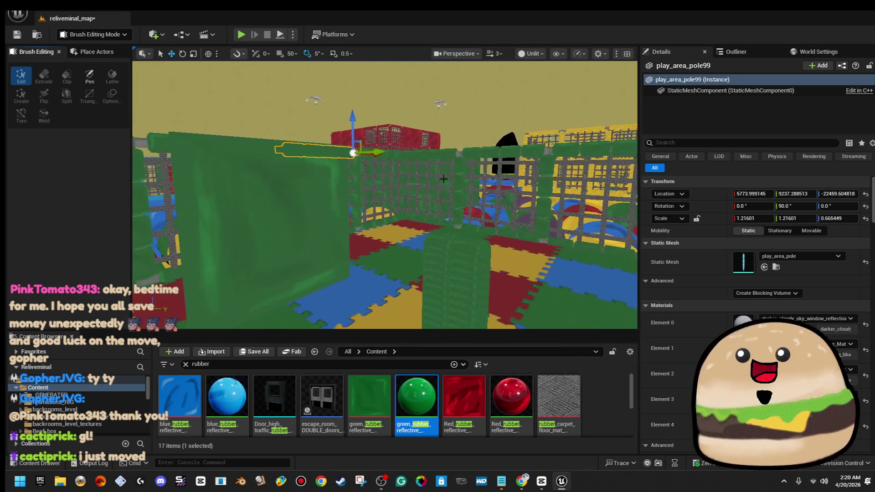
left_click(438, 254)
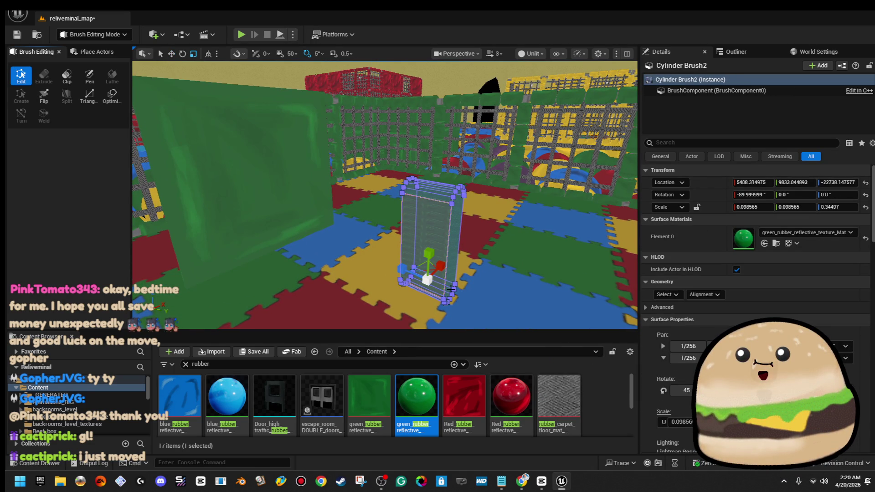
mouse_move(426, 281)
left_mouse_down()
mouse_move(411, 277)
mouse_move(459, 294)
left_mouse_up()
key("w")
mouse_move(472, 276)
left_mouse_down()
mouse_move(360, 230)
mouse_move(332, 203)
mouse_move(303, 199)
left_mouse_up()
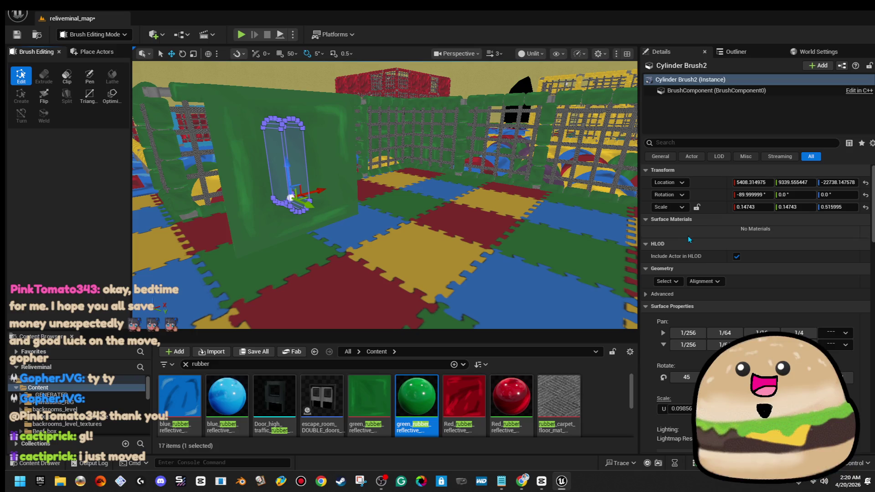
scroll(766, 230, "down", 5)
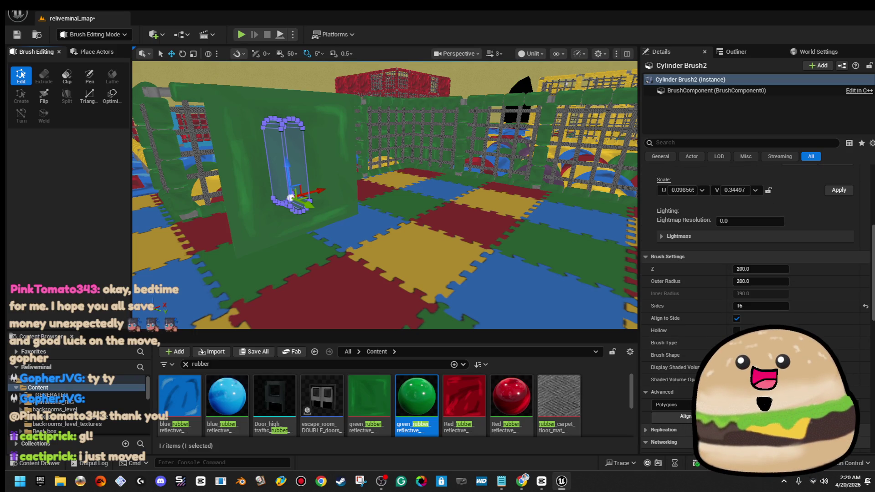
key("f")
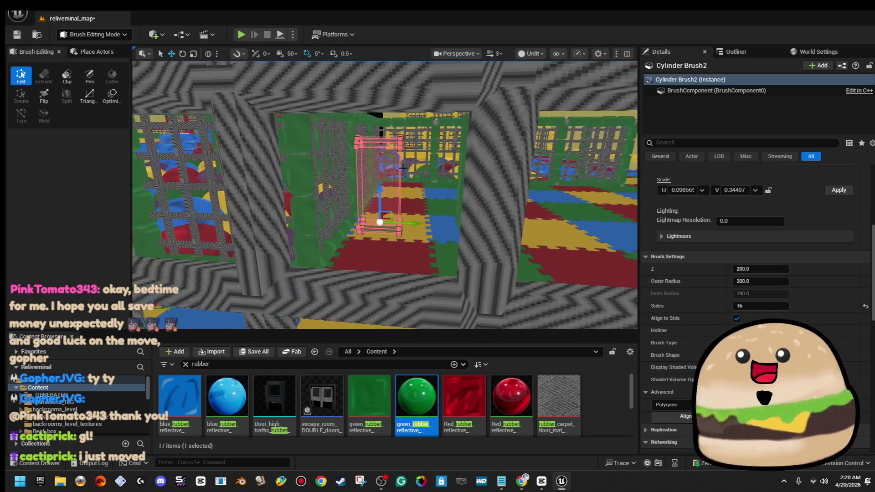
Step: Move the cylinder brush right and shrink it to about 0.112042 × 0.39214
mouse_move(371, 185)
left_mouse_down()
mouse_move(469, 186)
mouse_move(490, 237)
mouse_move(506, 223)
mouse_move(492, 228)
left_mouse_up()
key("r")
left_click_drag(350, 254, 337, 255)
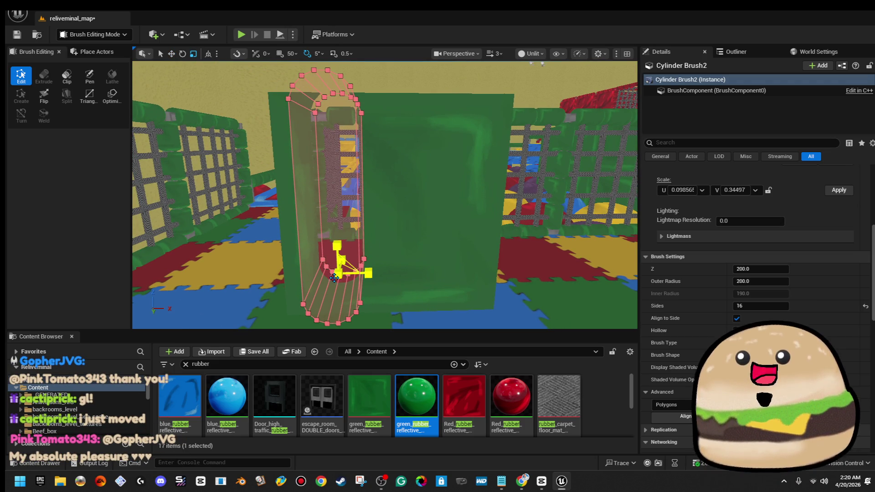
mouse_move(336, 276)
left_mouse_down()
mouse_move(328, 288)
mouse_move(337, 271)
mouse_move(292, 273)
mouse_move(346, 273)
mouse_move(294, 275)
mouse_move(302, 273)
mouse_move(295, 259)
left_mouse_up()
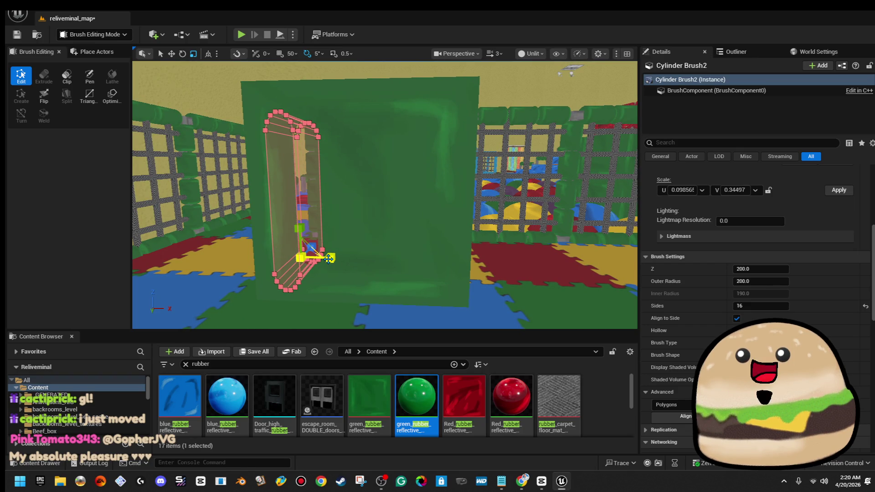
Step: Reselect the cylinder brush and slide it left along Y into the green panel
left_click(547, 131)
left_click_drag(546, 131, 484, 182)
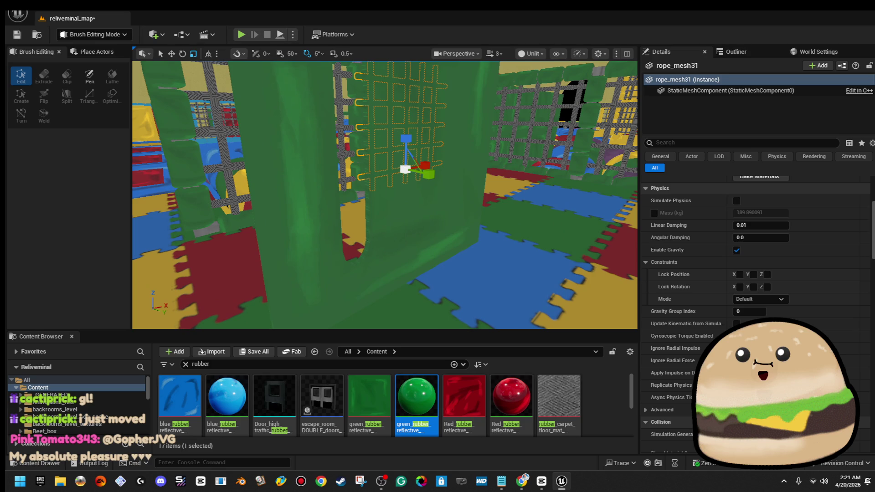
key("ctrl+z")
left_click_drag(360, 284, 360, 283)
key("w")
left_click_drag(445, 276, 431, 280)
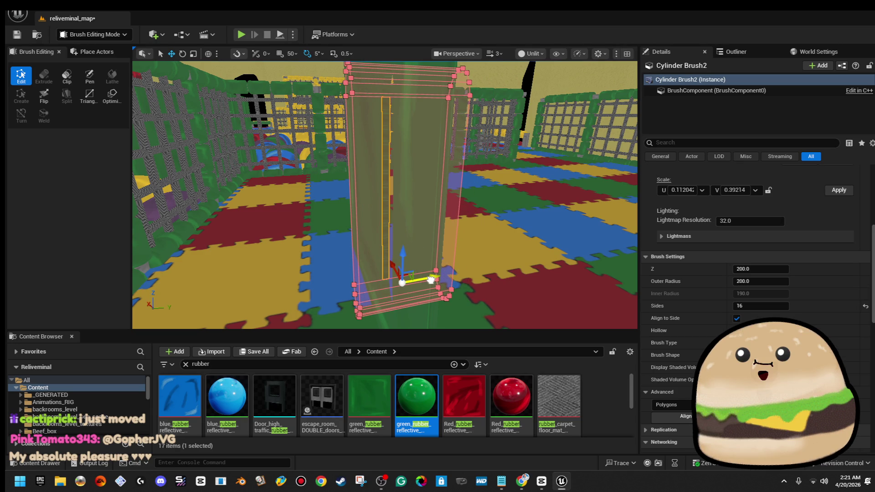
Step: Slide the slot cylinder brush left across the green wall
left_click_drag(414, 240, 414, 240)
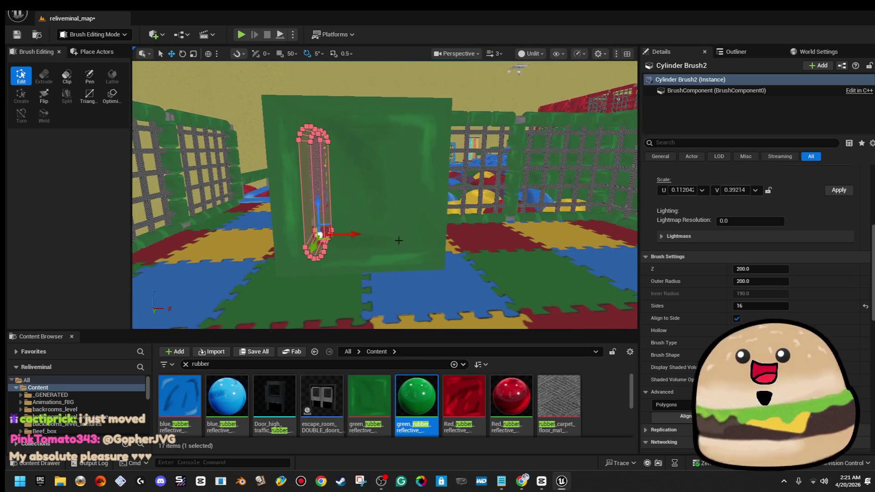
mouse_move(349, 234)
left_mouse_down()
mouse_move(340, 234)
mouse_move(424, 233)
left_mouse_up()
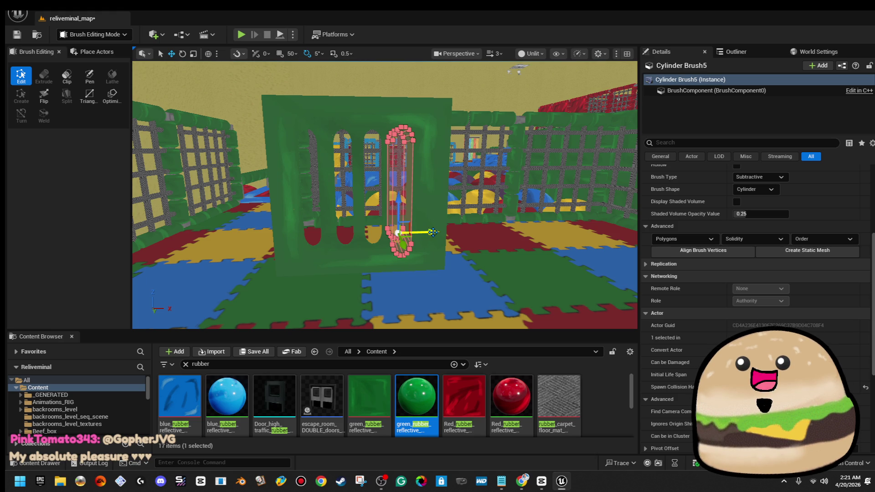
scroll(430, 232, "up", 6)
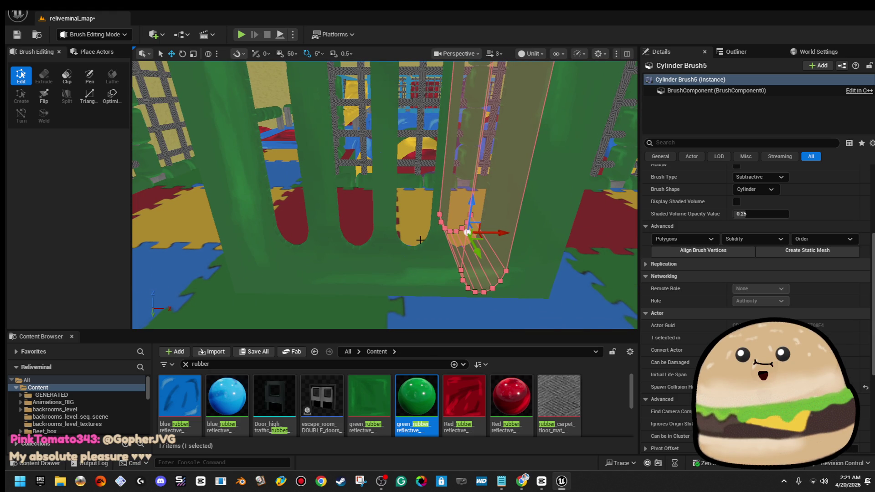
Step: Slide Cylinder Brush5 right along X so the slots beside Cylinder Brush4 are evenly spaced
left_click(417, 241)
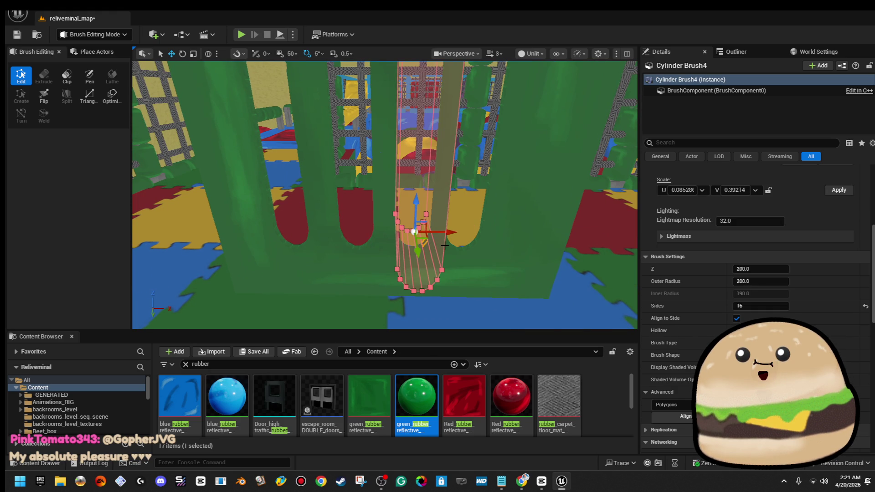
left_click(460, 268)
scroll(460, 268, "down", 5)
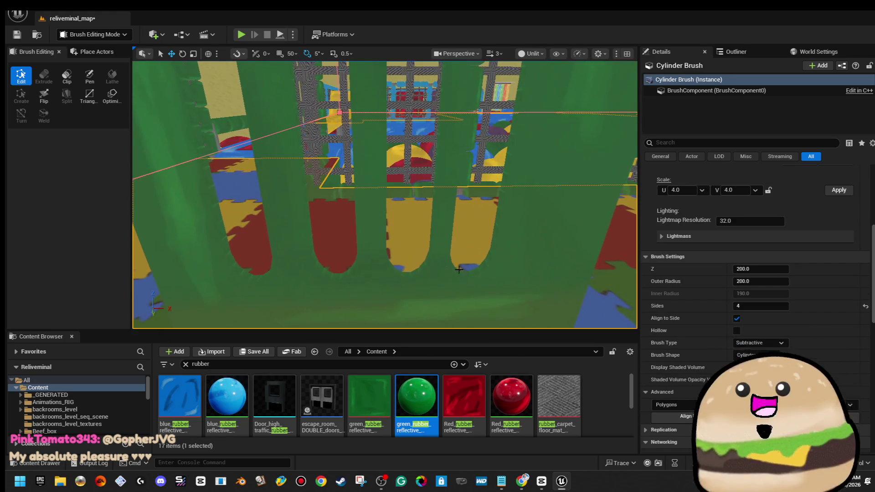
left_click(500, 260)
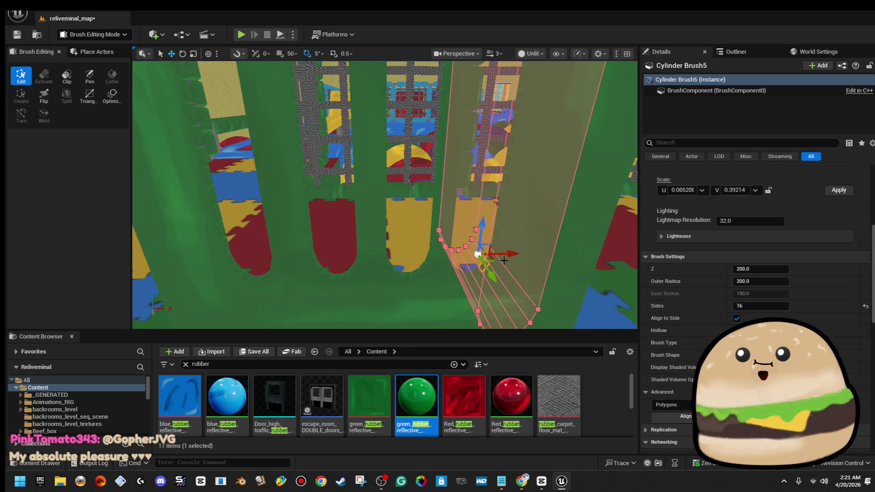
left_click_drag(512, 254, 509, 252)
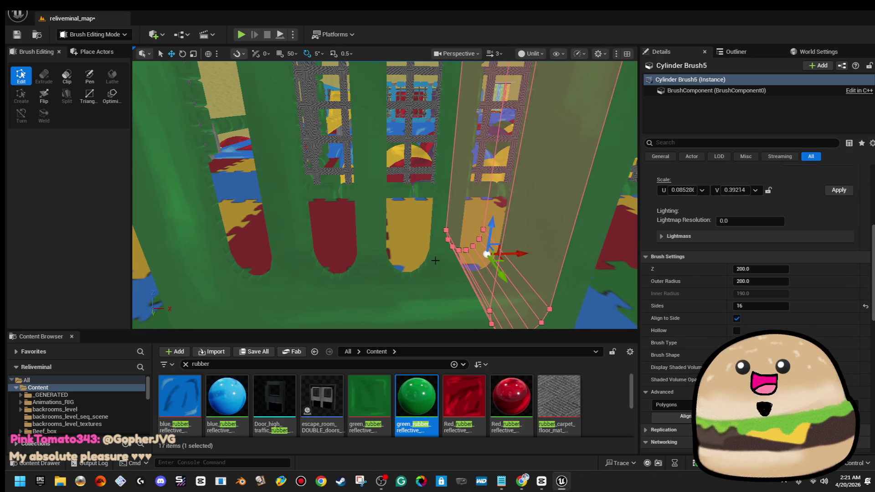
left_click(424, 263)
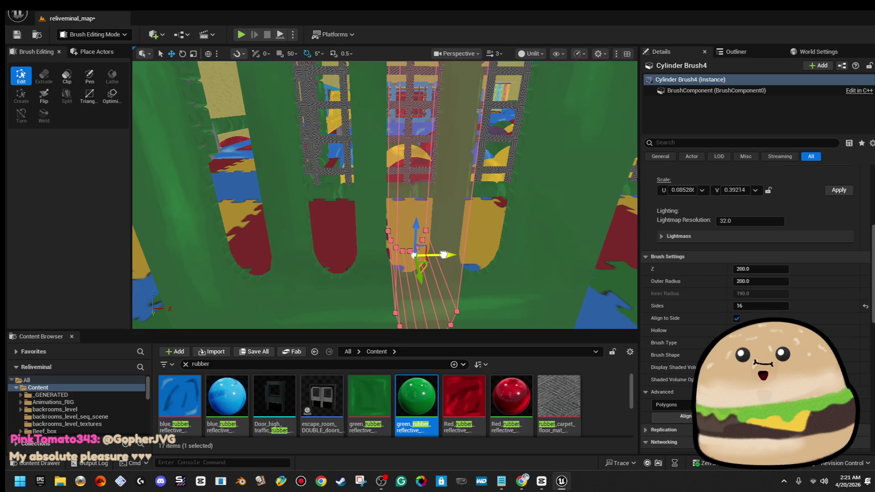
left_click_drag(443, 254, 438, 270)
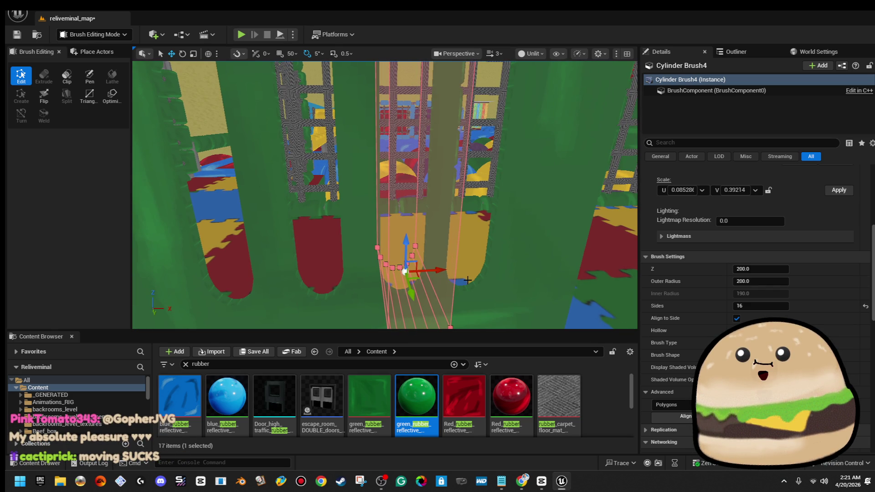
left_click(487, 258)
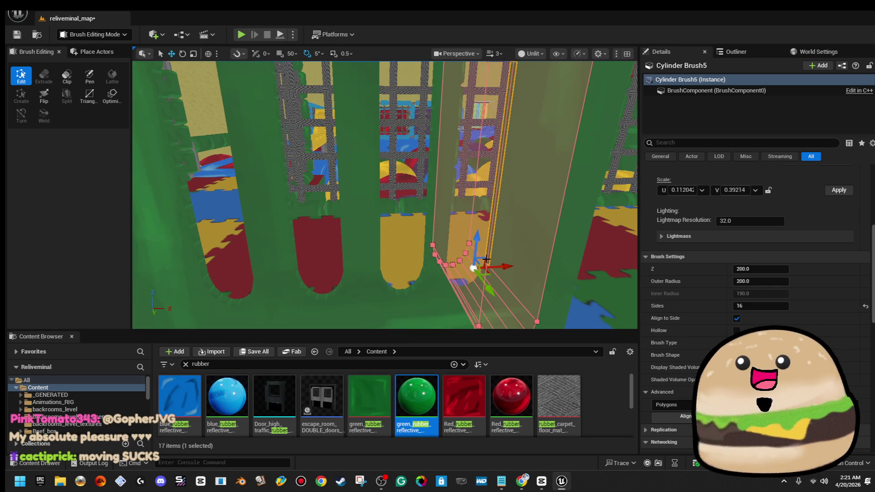
left_click_drag(506, 267, 511, 269)
left_click(395, 294, "ctrl")
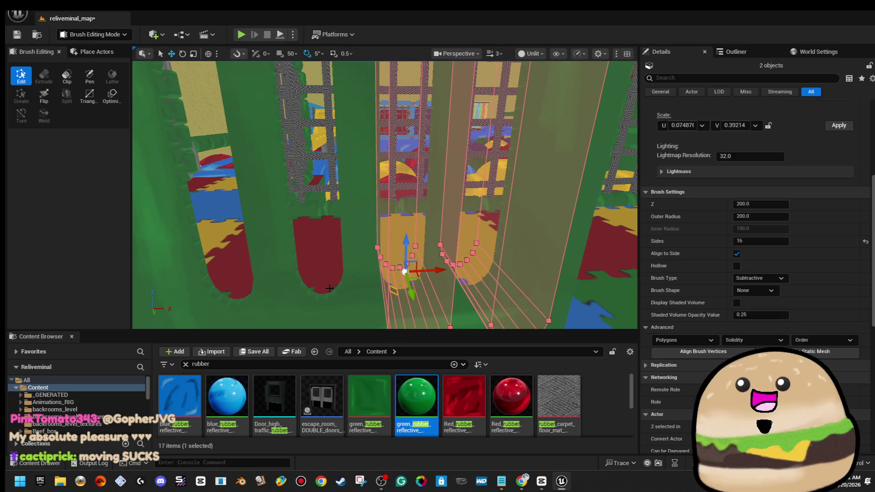
Step: Select the slot brushes' matching surfaces and apply Align > Surface Fit to their textures
left_click(278, 294, "ctrl")
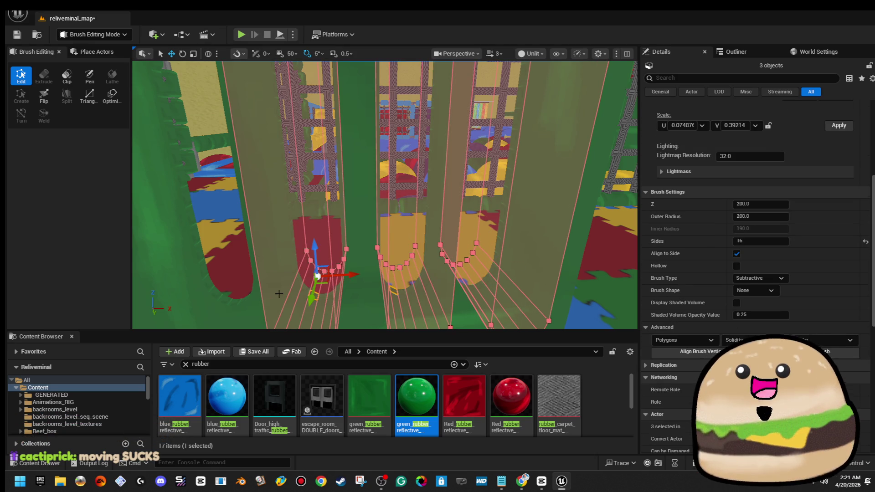
left_click(218, 299, "ctrl")
scroll(689, 169, "up", 3)
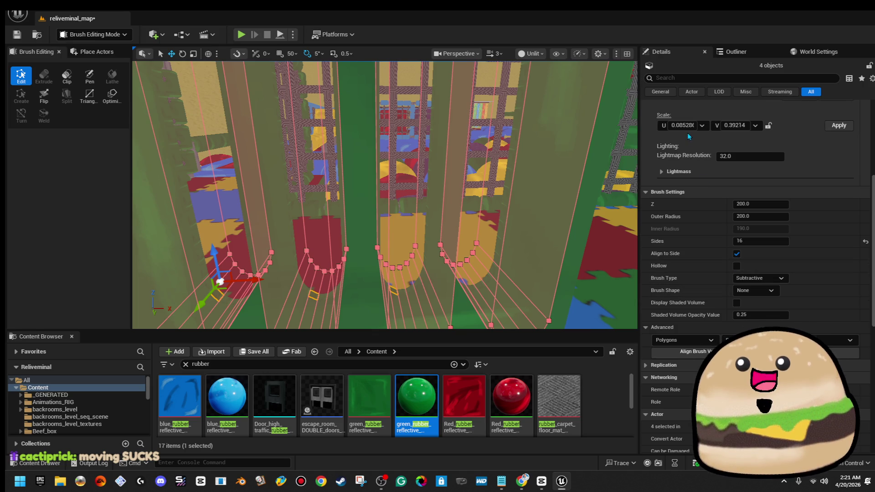
scroll(690, 169, "up", 5)
left_click(667, 230)
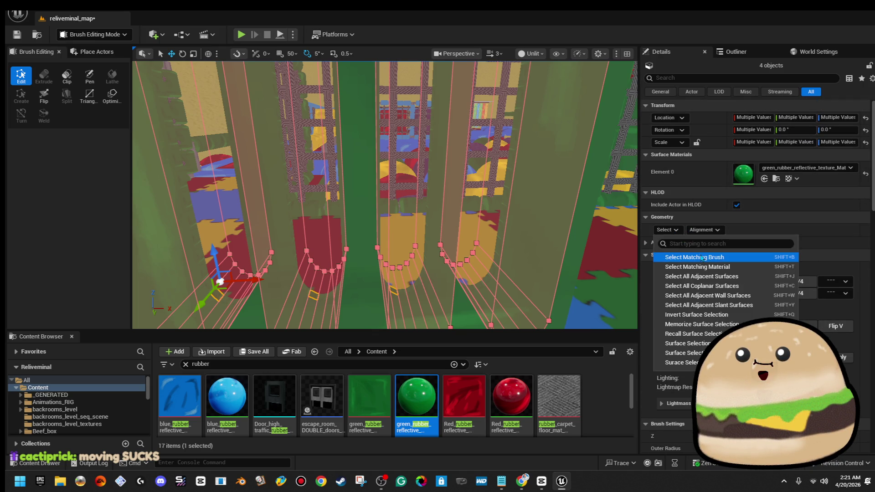
left_click(711, 255)
left_click(704, 229)
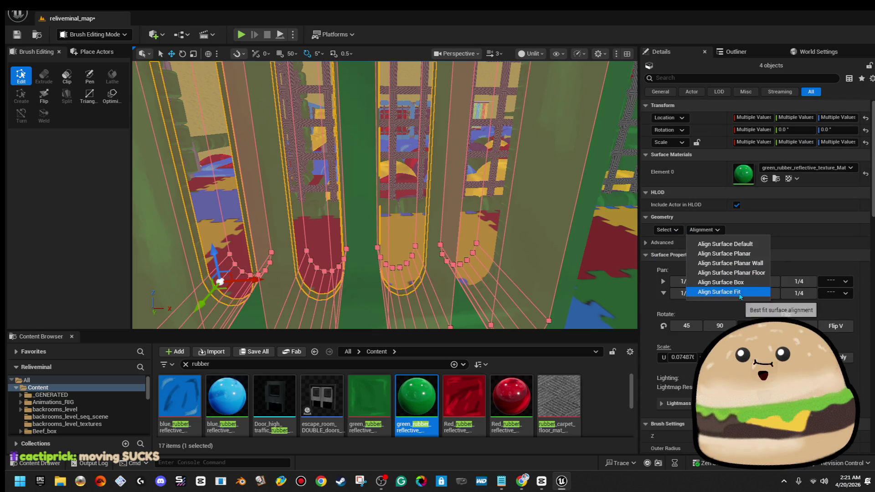
left_click(739, 294)
left_click(556, 157)
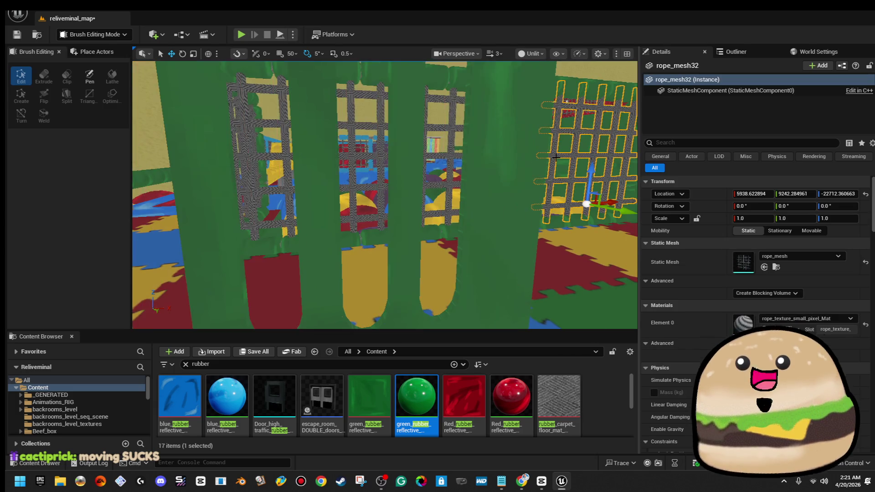
Step: Thicken the slotted wall's Box Brush21 to Y scale about 0.0767
left_click(496, 123)
left_click_drag(530, 119, 544, 120)
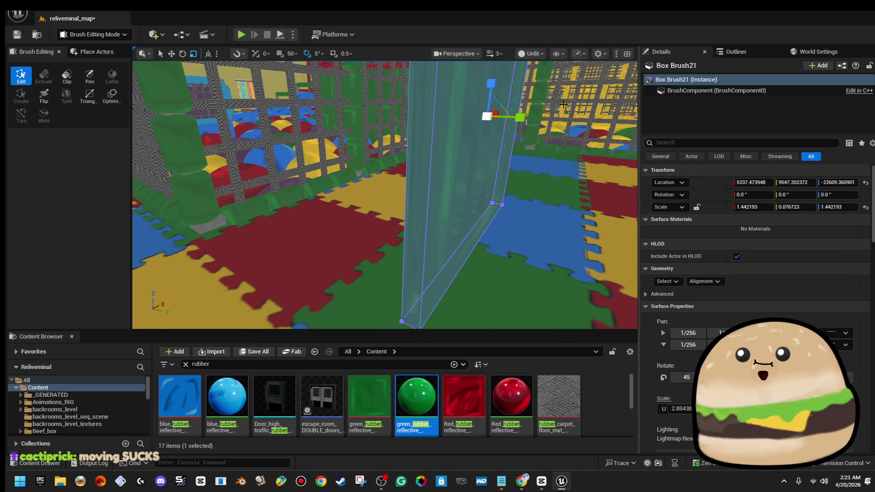
left_click(562, 108)
key("w")
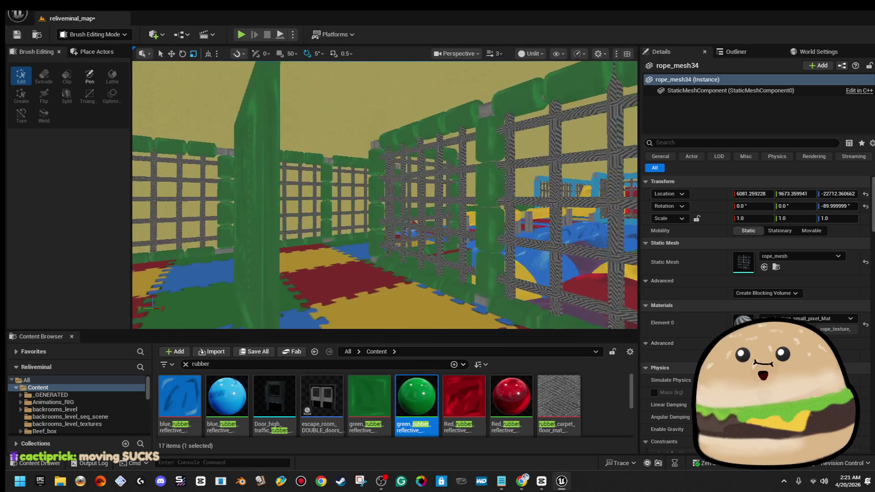
key("w")
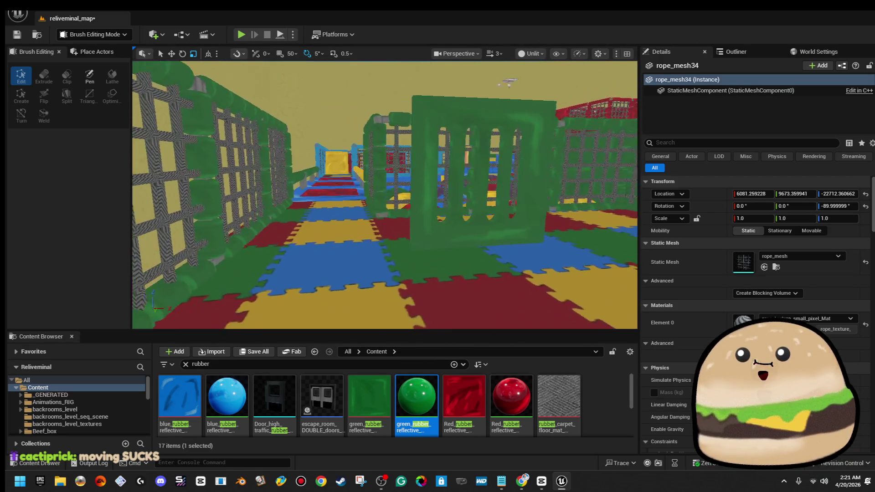
right_click(567, 185)
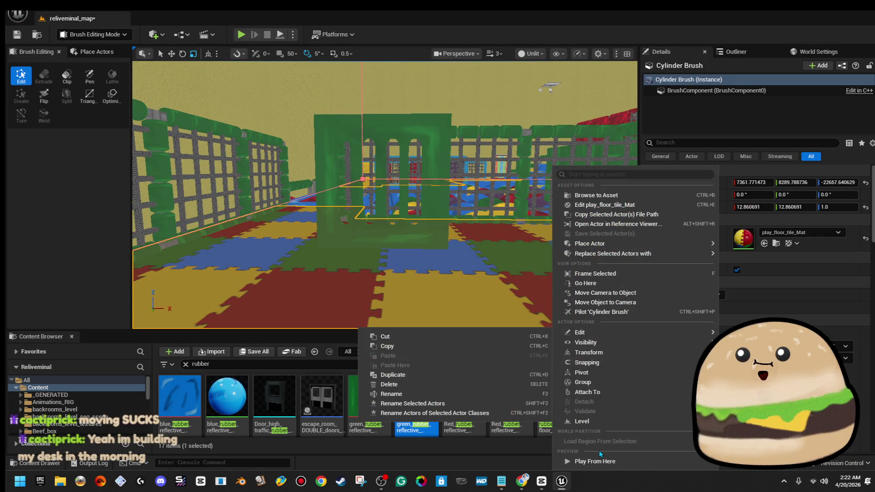
left_click(592, 316)
key("alt+p")
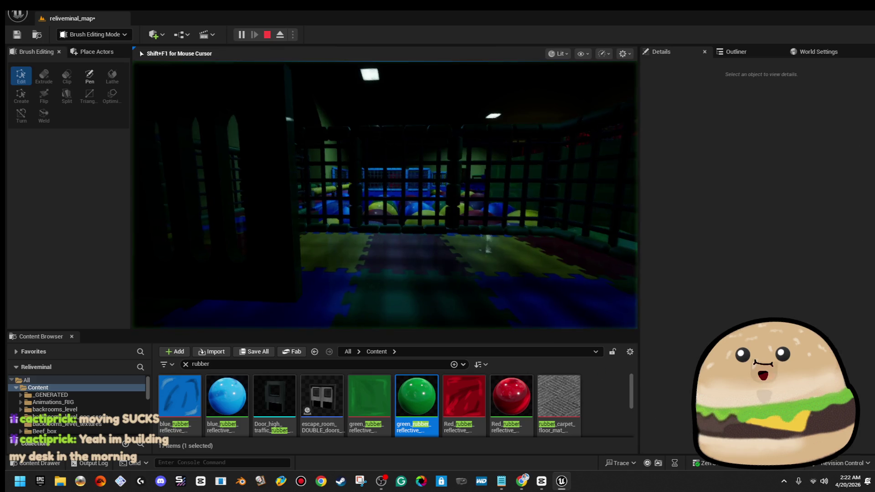
key("w")
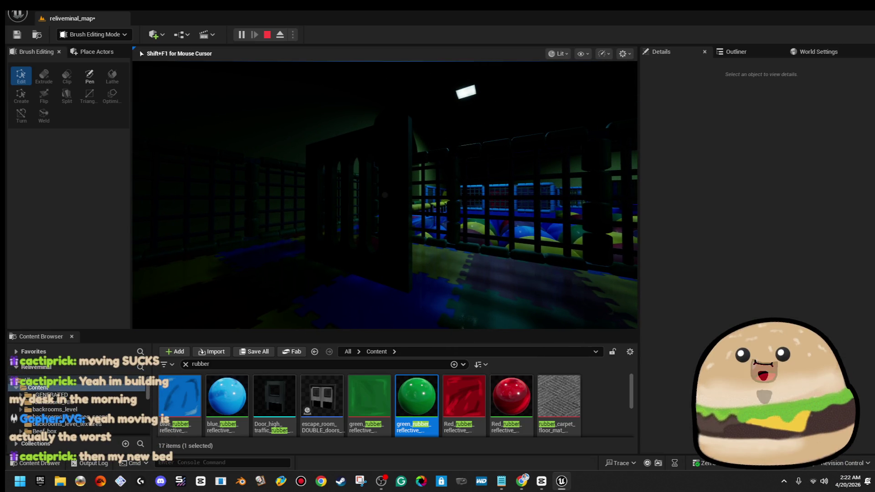
key("Escape")
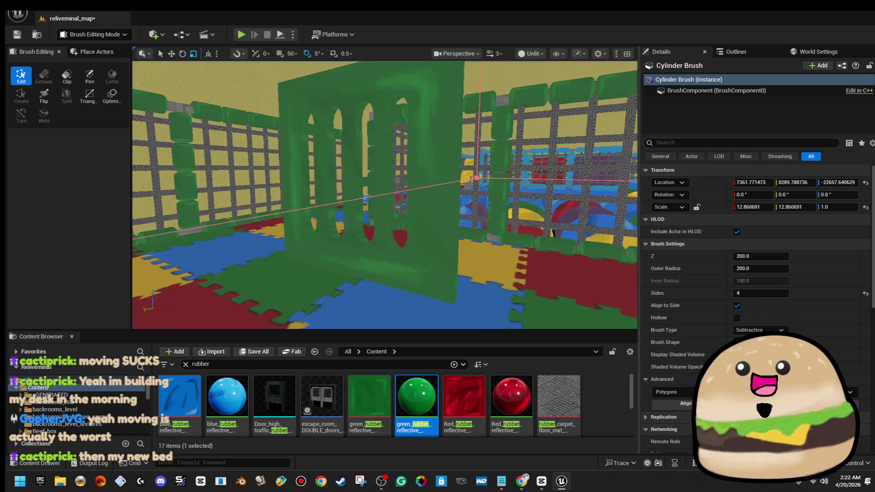
Step: Alt-drag Box Brush21 along X to make a second wall panel, Box Brush25
key("w")
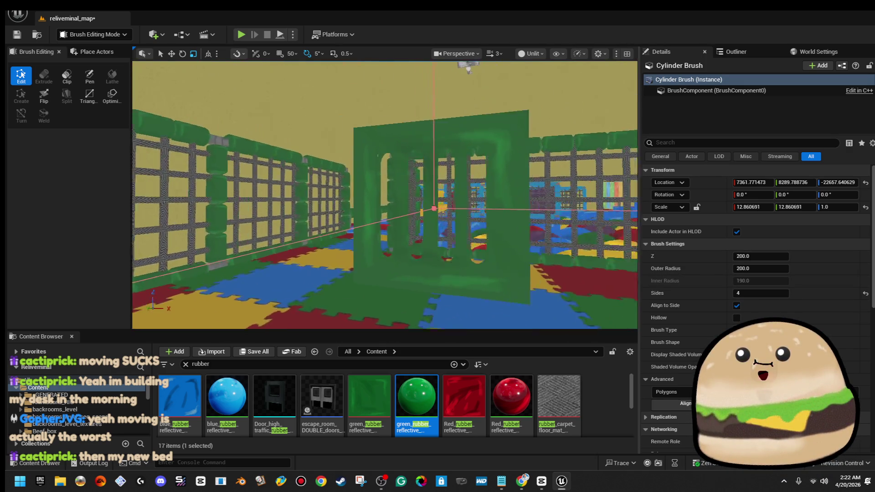
left_click(448, 148)
key("f")
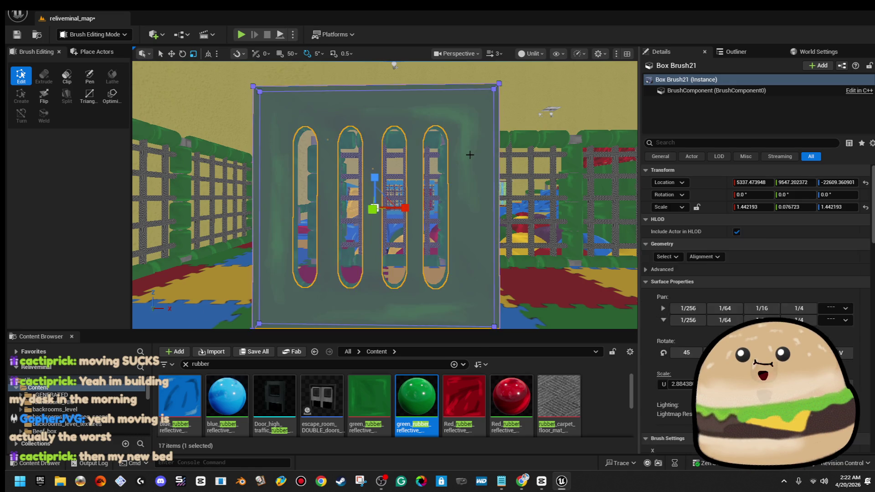
scroll(470, 155, "down", 5)
mouse_move(414, 192)
left_mouse_down()
mouse_move(498, 196)
mouse_move(374, 181)
left_mouse_up()
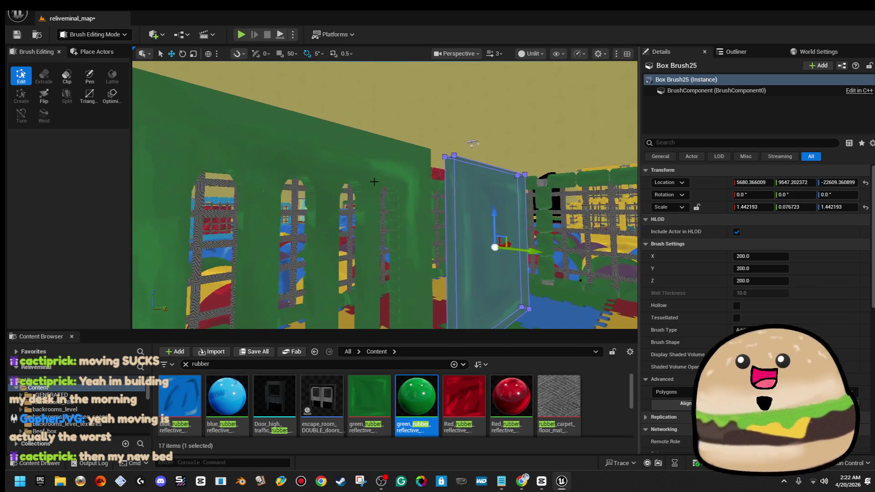
Step: Alt-drag Cylinder Brush5 along X to create Cylinder Brush6 further right
left_click(401, 196)
key("f")
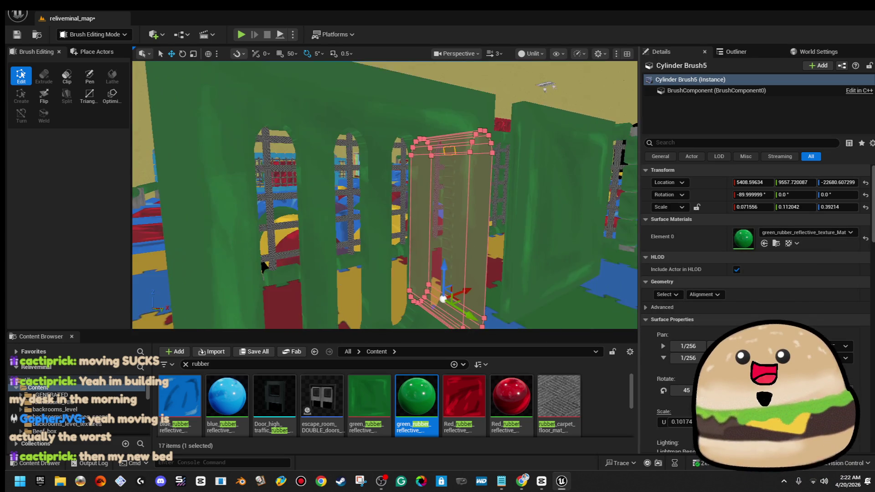
left_click_drag(266, 239, 266, 287)
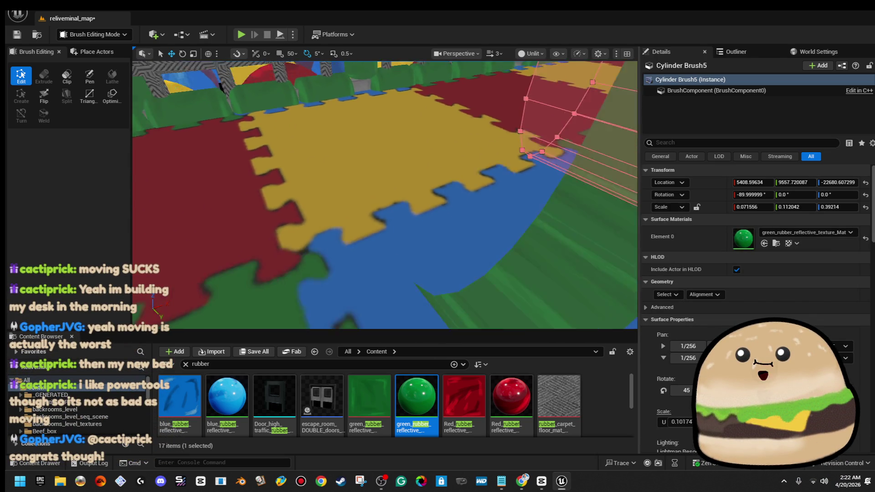
key("f")
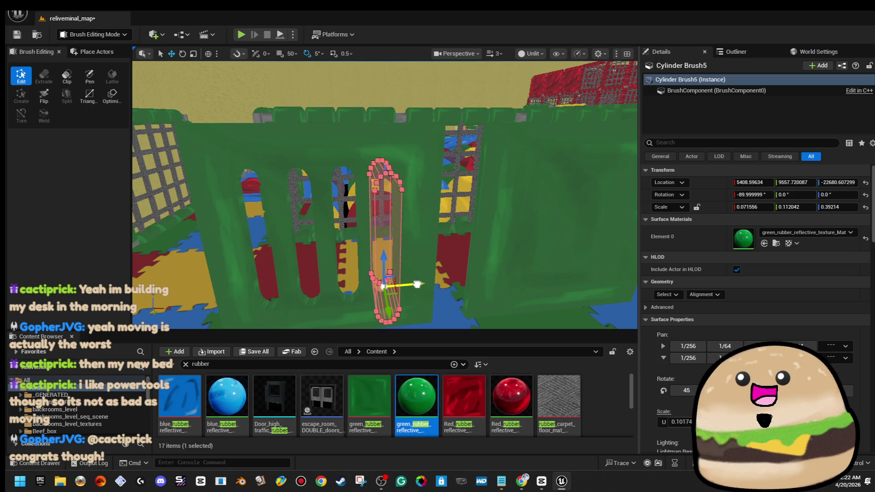
left_click_drag(416, 285, 580, 267)
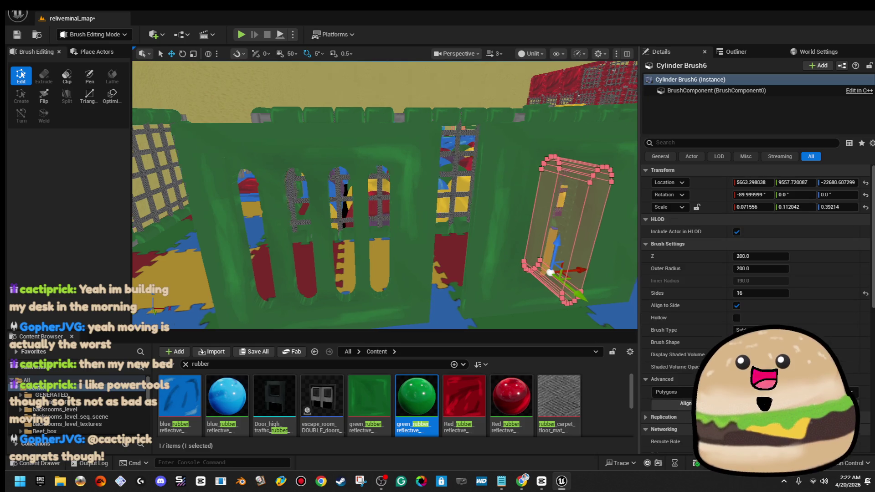
Step: Widen Cylinder Brush6 to X scale 0.783618 and deepen it through the wall
key("f")
left_click_drag(414, 282, 524, 283)
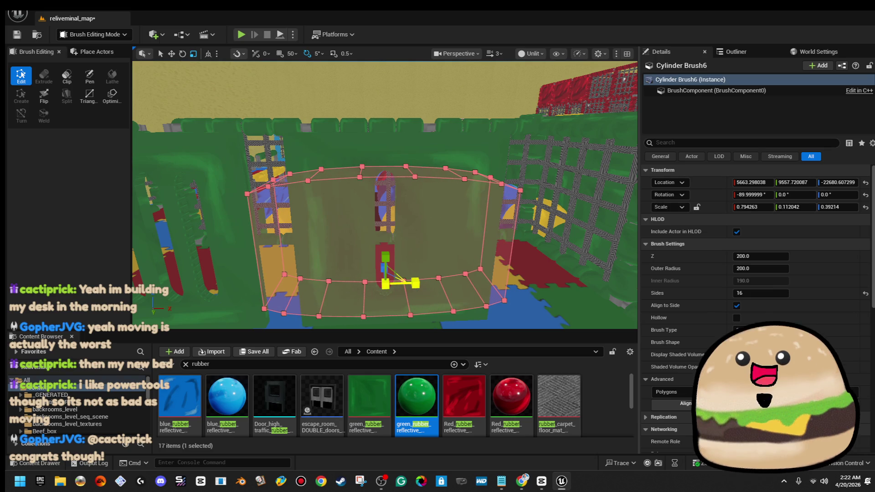
left_click_drag(415, 283, 382, 246)
scroll(423, 222, "down", 5)
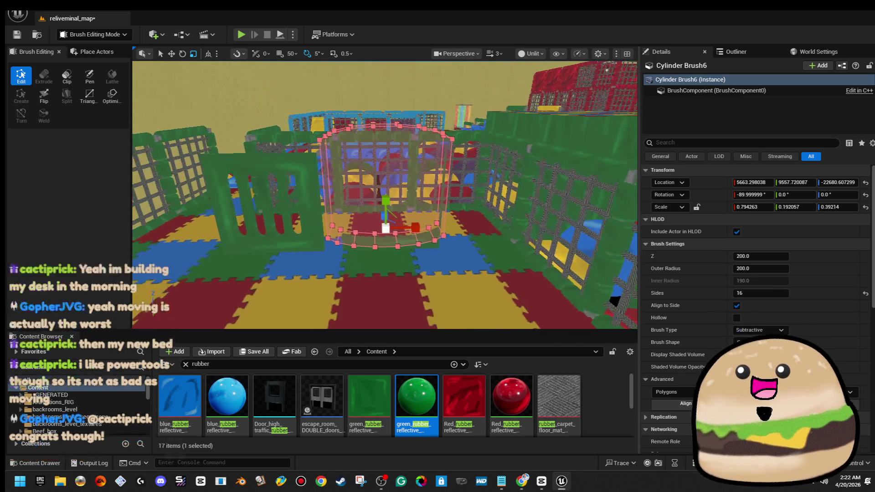
left_click_drag(415, 240, 405, 241)
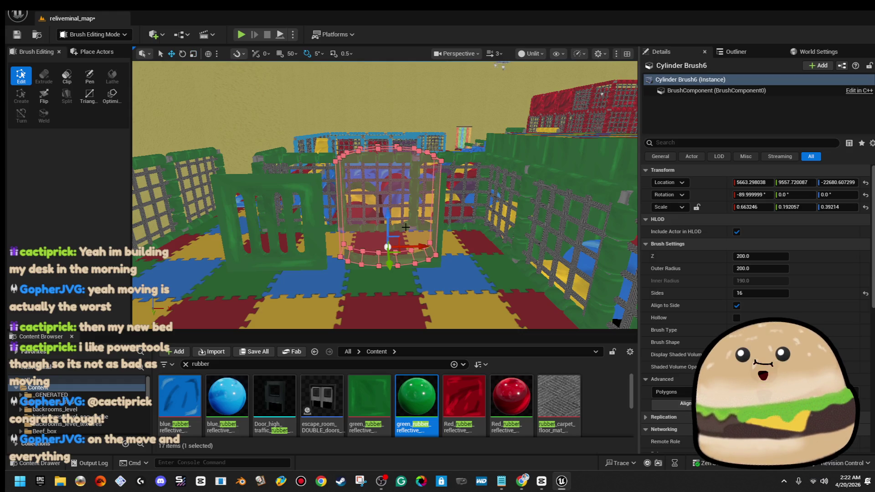
scroll(388, 217, "down", 1)
left_click_drag(388, 217, 391, 246)
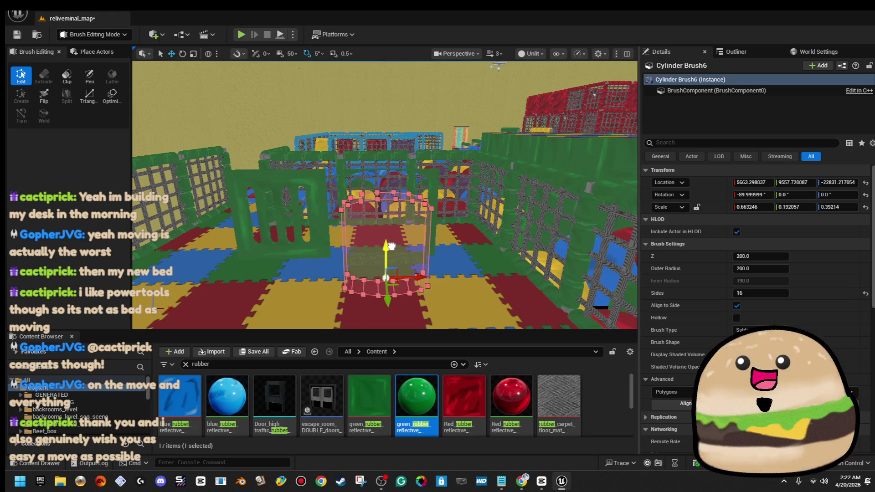
scroll(392, 247, "up", 5)
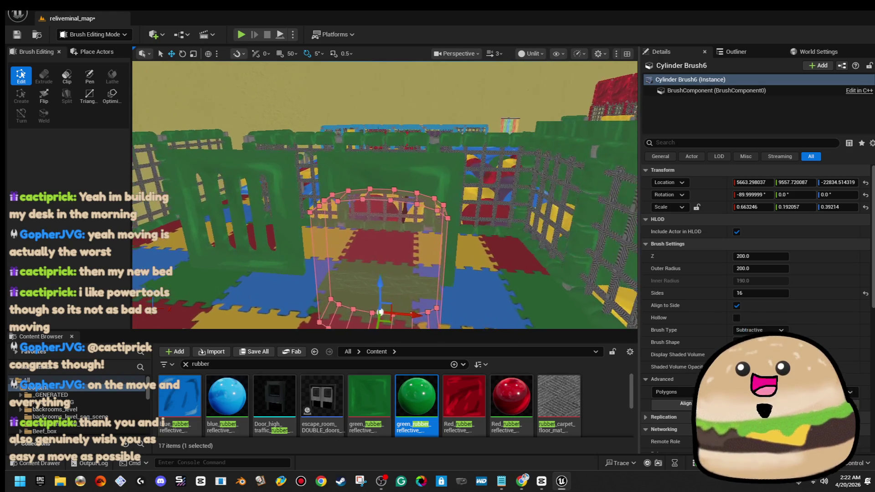
mouse_move(408, 308)
left_mouse_down()
mouse_move(420, 309)
mouse_move(385, 301)
mouse_move(393, 297)
mouse_move(376, 264)
left_mouse_up()
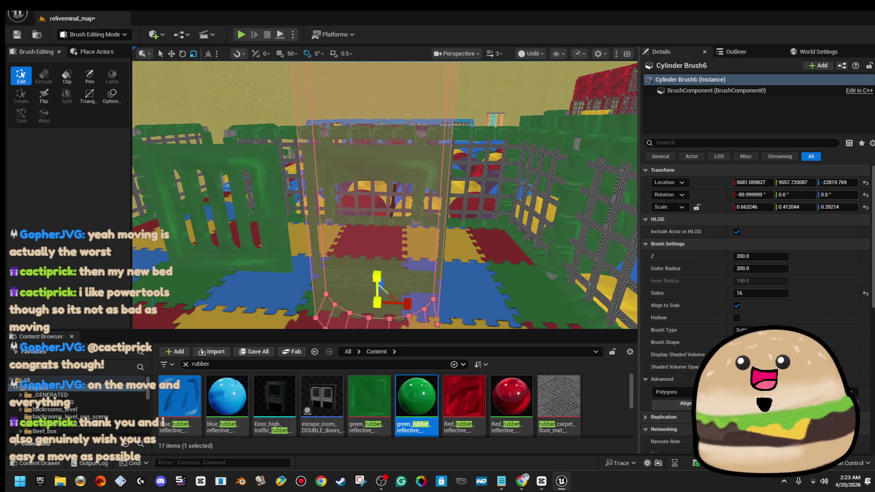
key("f")
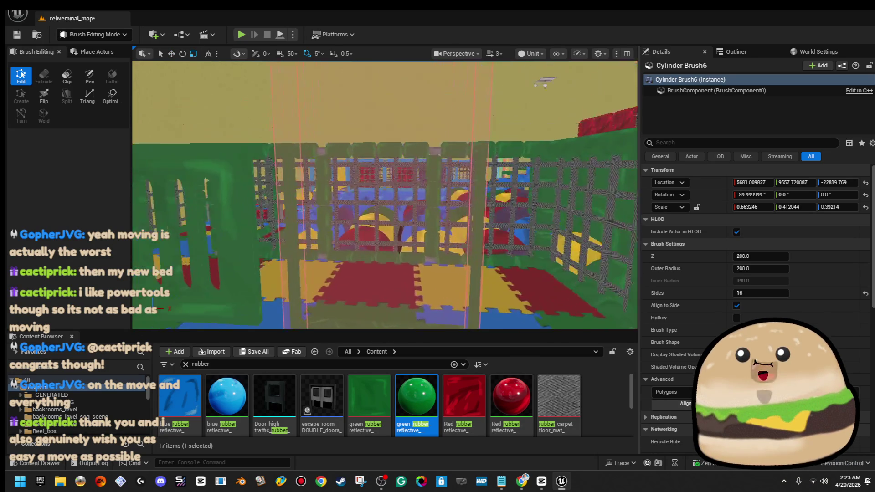
scroll(393, 210, "up", 5)
Step: Move Cylinder Brush6 along Z to about -23165.6, toward floor level
key("w")
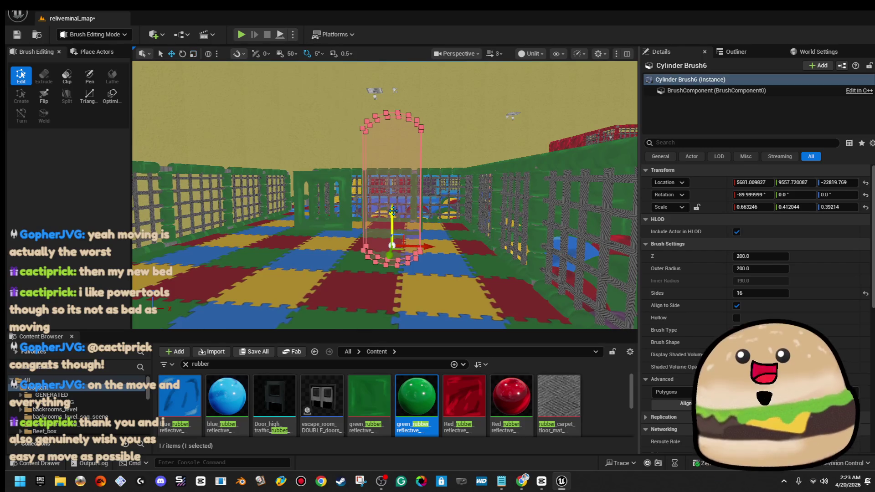
left_click_drag(392, 210, 393, 296)
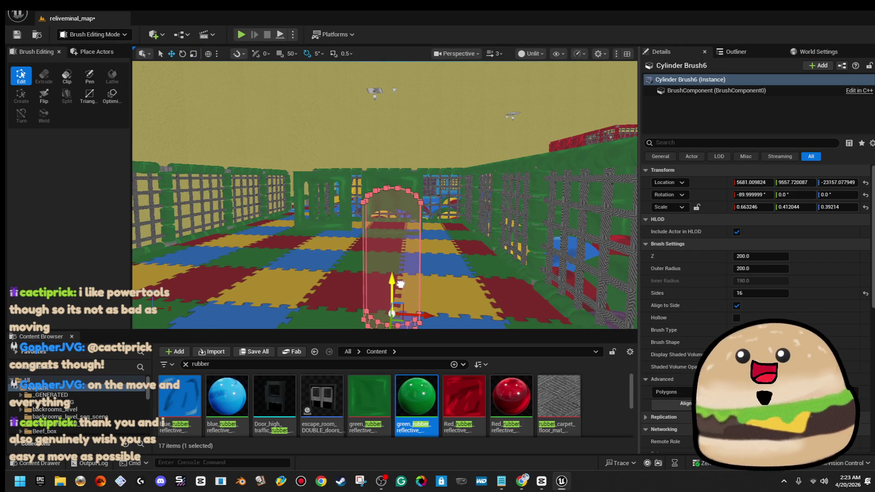
key("r")
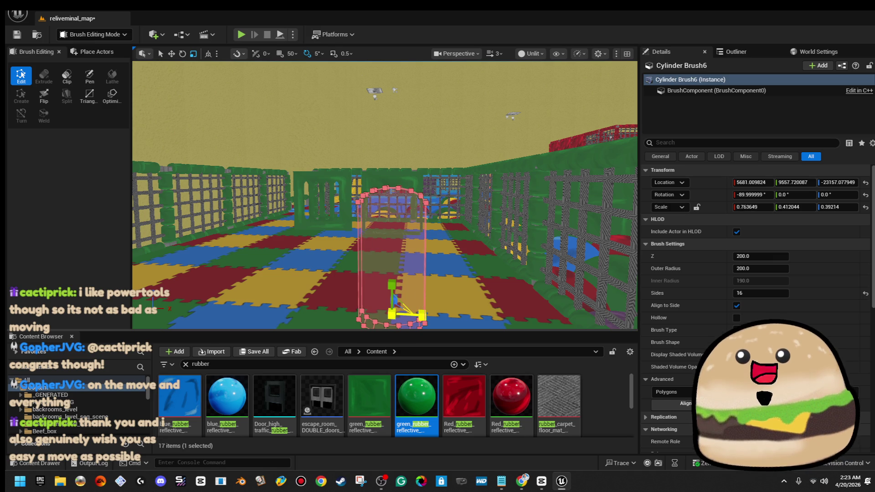
scroll(440, 253, "up", 10)
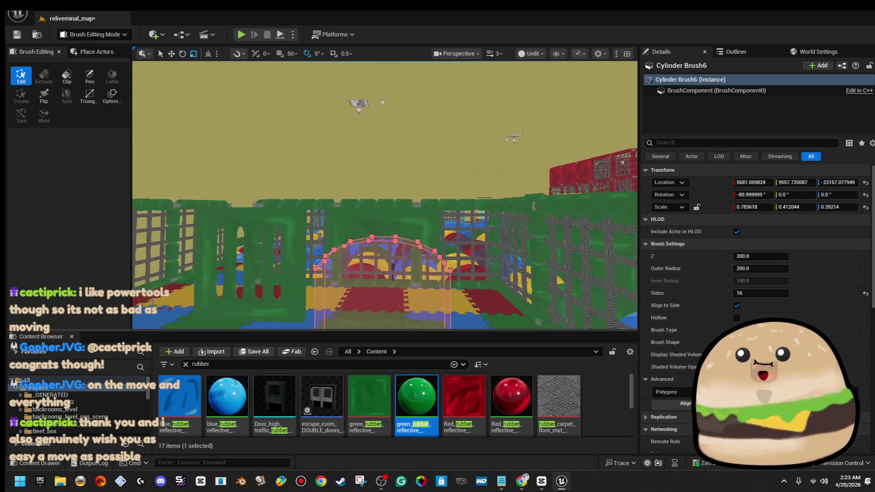
key("w")
scroll(432, 233, "down", 5)
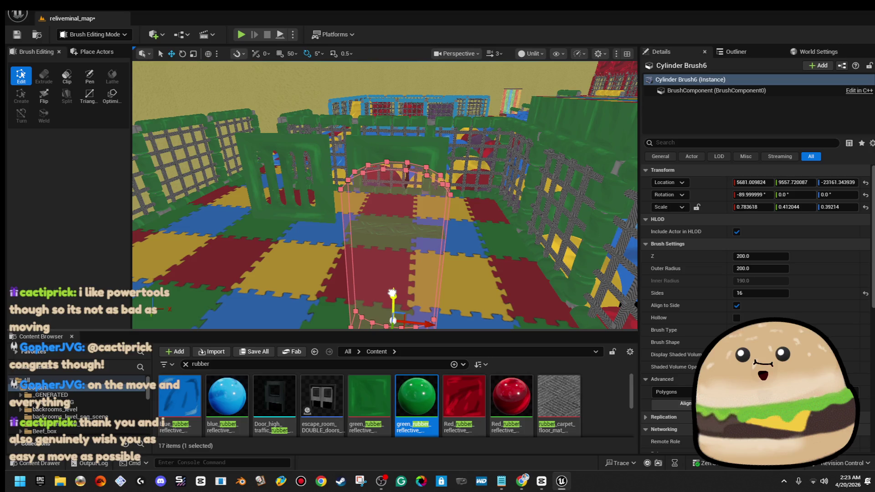
left_click(492, 119)
scroll(443, 237, "up", 5)
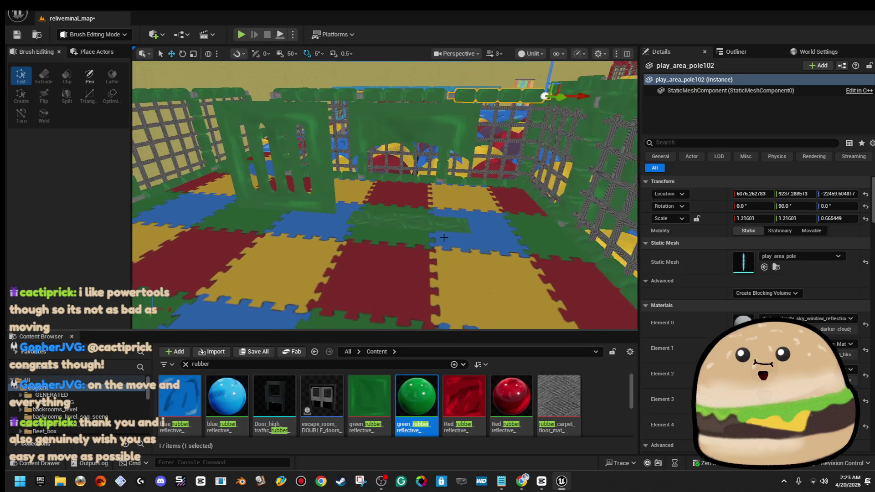
right_click(444, 238)
left_click(477, 458)
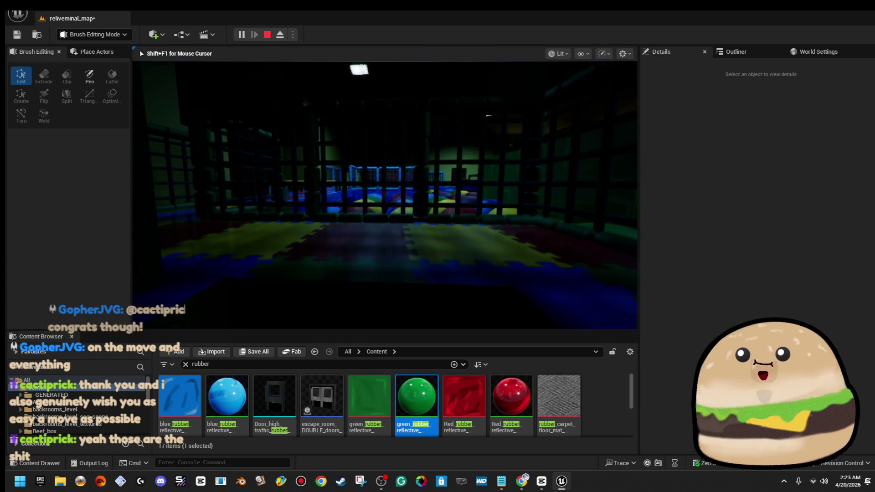
key("Escape")
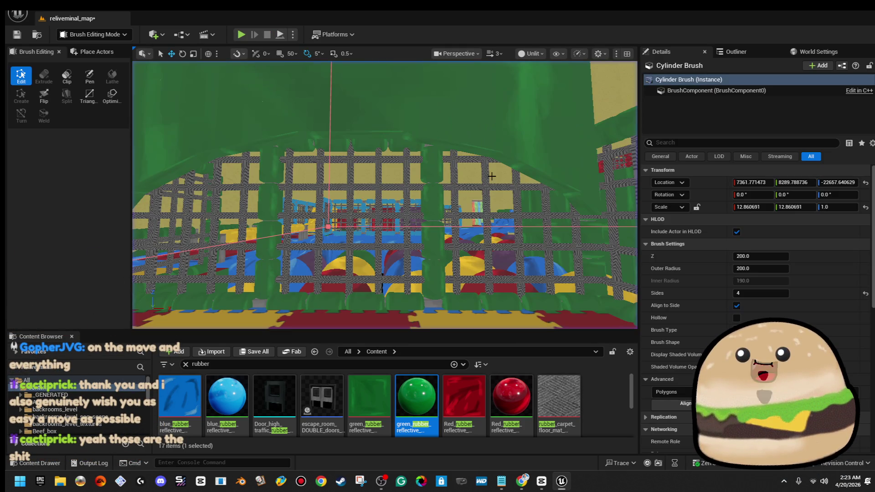
Step: Reselect Cylinder Brush6 and stretch it taller to Scale Y 0.71
left_click(514, 162)
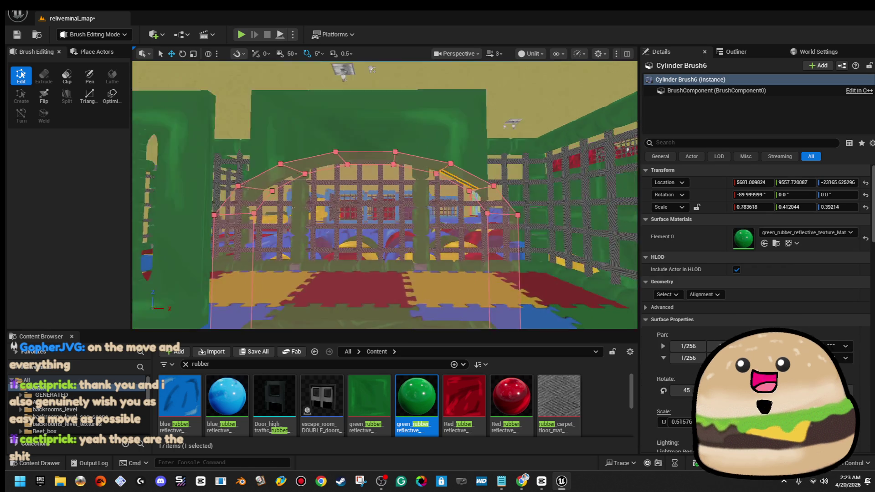
scroll(446, 206, "down", 3)
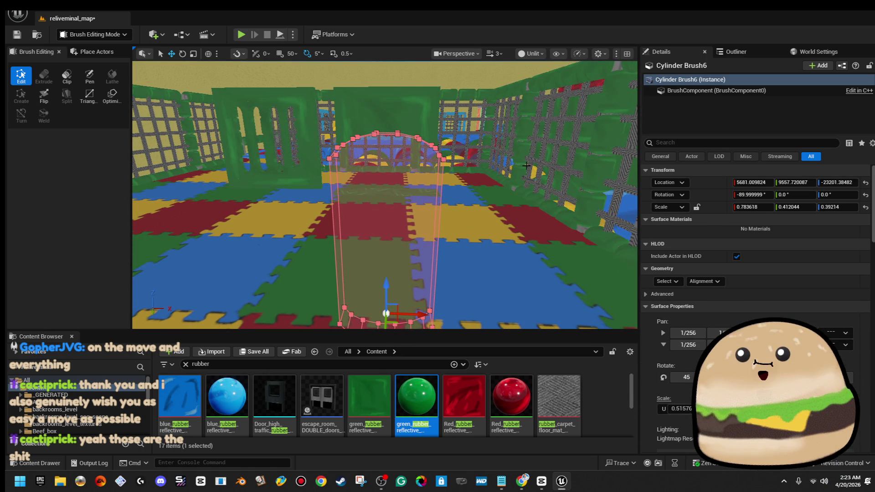
scroll(518, 225, "down", 2)
right_click(506, 214)
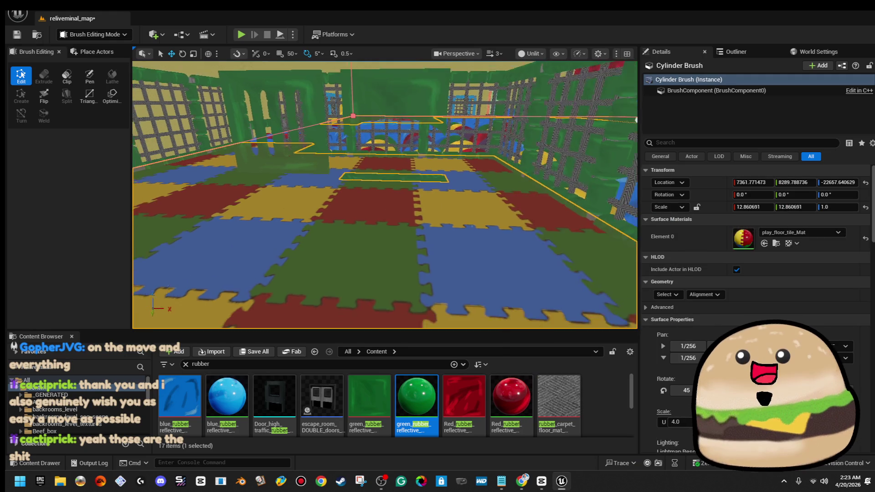
left_click(420, 144)
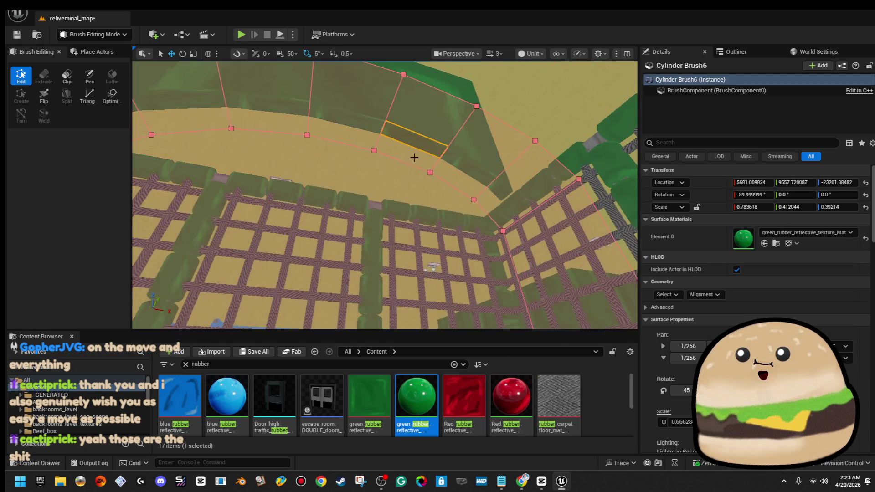
key("f")
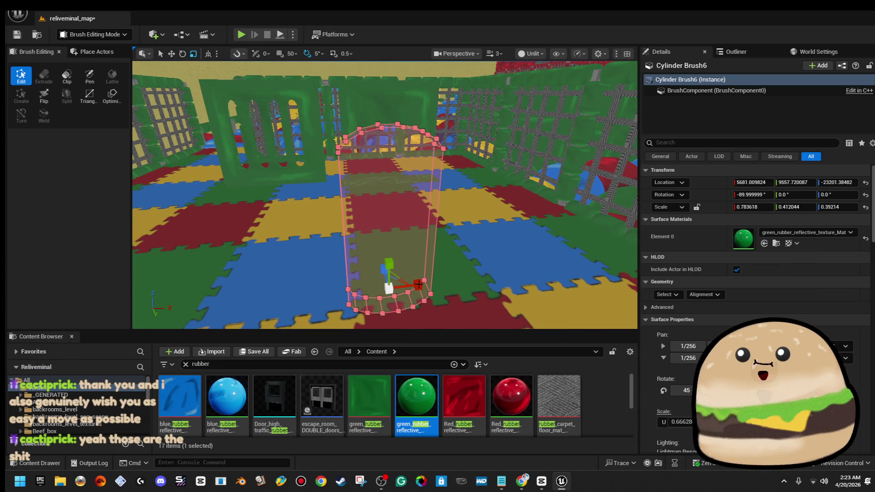
key("Left")
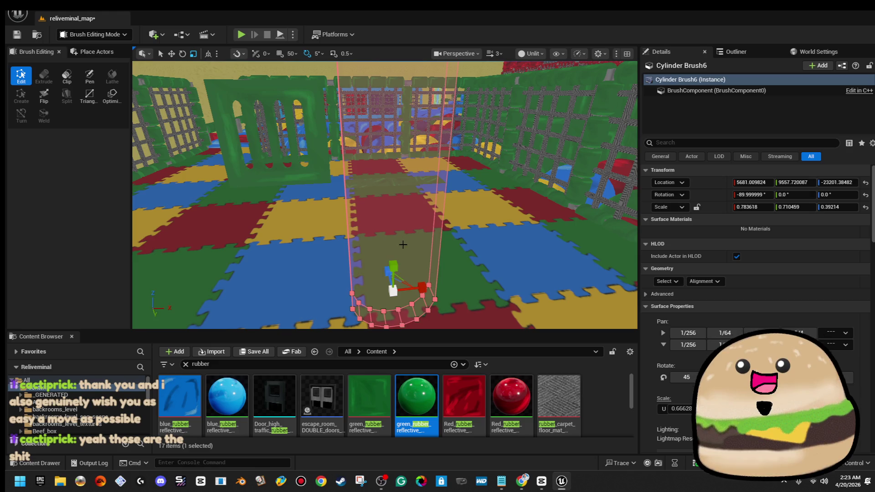
Step: Lower Cylinder Brush6 to Z about -23649.95 so the arch reaches the floor mats
key("w")
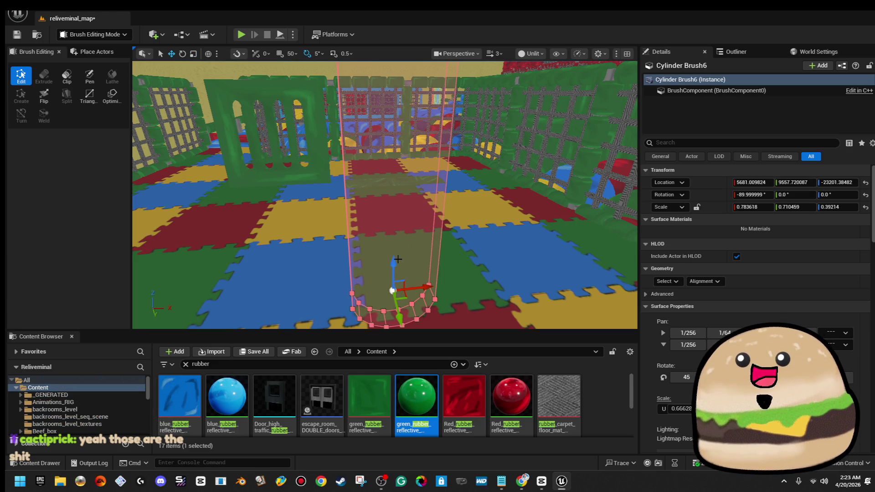
left_click_drag(392, 270, 392, 277)
left_click_drag(392, 325, 392, 326)
mouse_move(405, 232)
left_mouse_down()
mouse_move(405, 246)
mouse_move(405, 232)
left_mouse_up()
left_click_drag(396, 285, 397, 301)
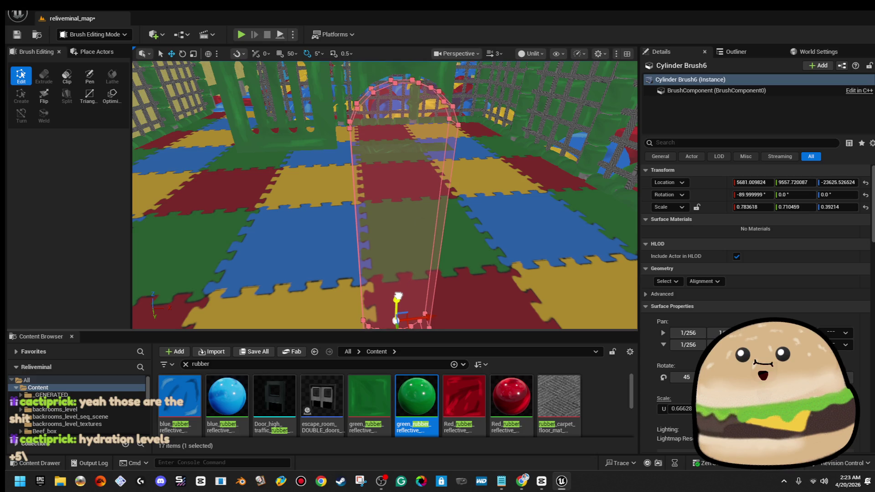
left_click_drag(453, 191, 420, 250)
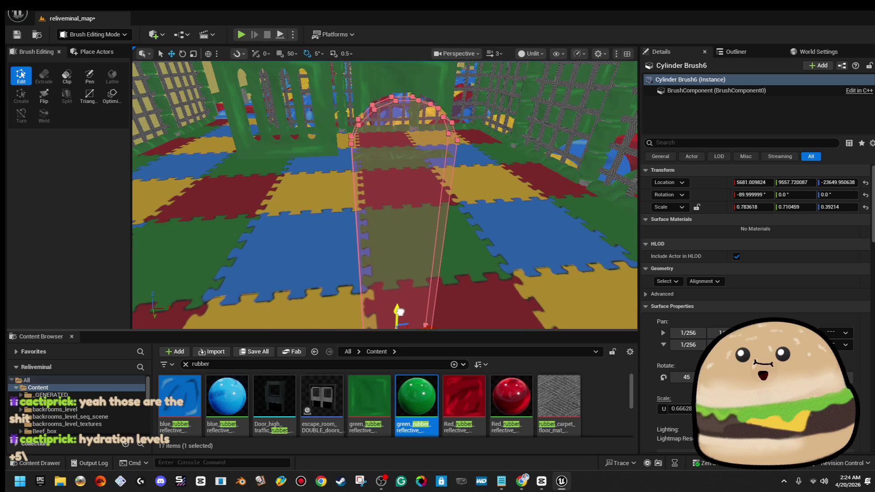
right_click(526, 221)
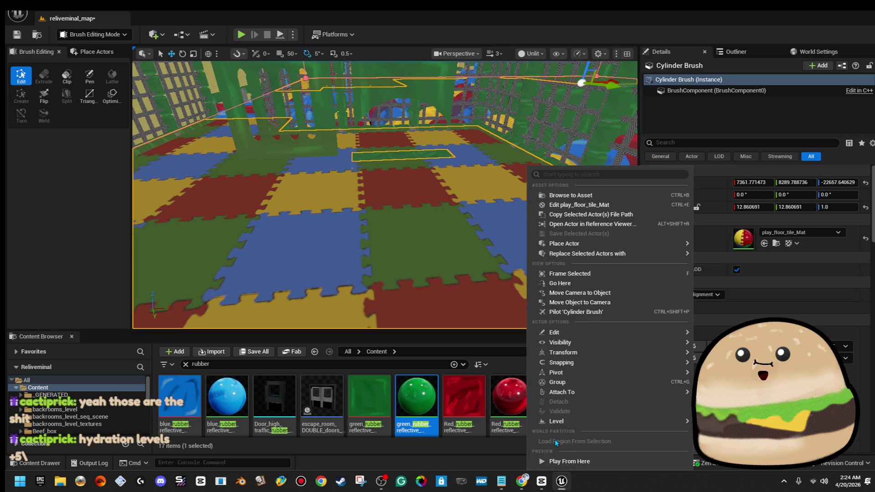
left_click(565, 461)
key("alt+p")
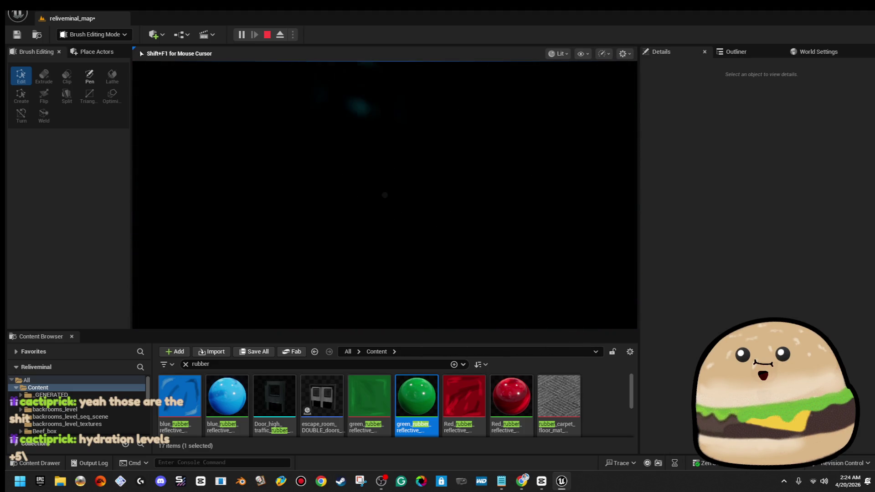
key("Escape")
mouse_move(411, 203)
left_mouse_down()
mouse_move(401, 214)
mouse_move(392, 205)
mouse_move(397, 196)
mouse_move(405, 200)
mouse_move(373, 196)
mouse_move(418, 207)
mouse_move(410, 210)
mouse_move(399, 126)
left_mouse_up()
Step: Select the arch cutting brush together with the green wall brush
left_click(418, 207)
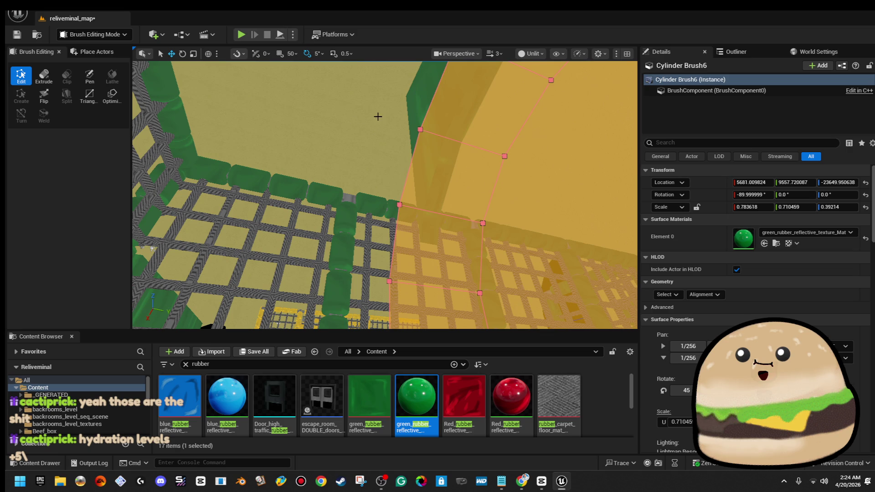
left_click(365, 130, "ctrl")
key("f")
left_click_drag(355, 132, 354, 200)
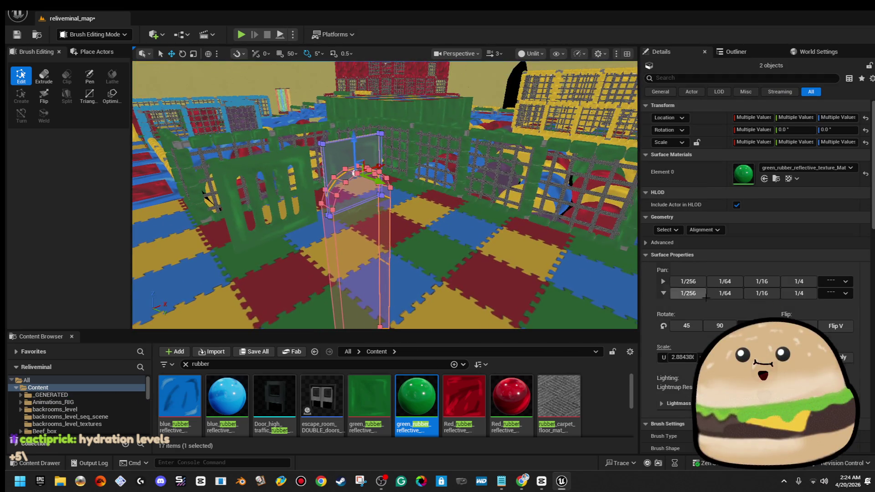
scroll(766, 280, "down", 8)
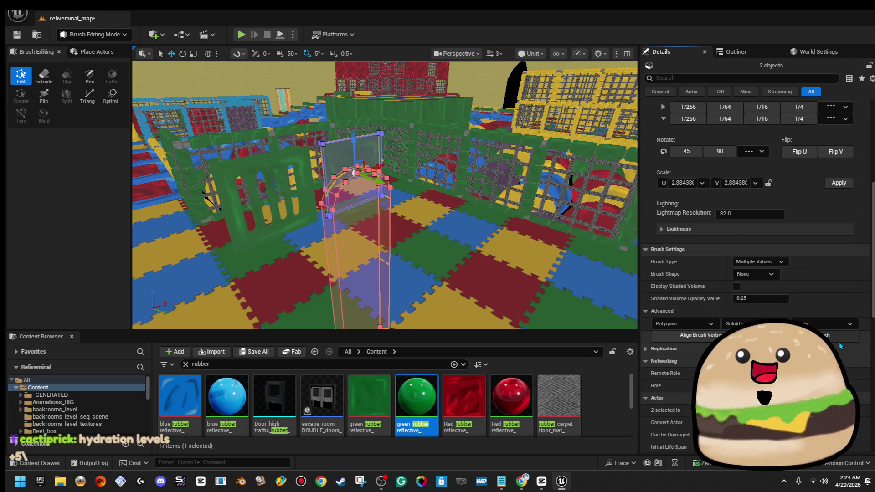
Step: Create static mesh 'play_area_wall_HALF' in the Reliveminal folder from the selection
left_click(839, 342)
scroll(449, 255, "down", 5)
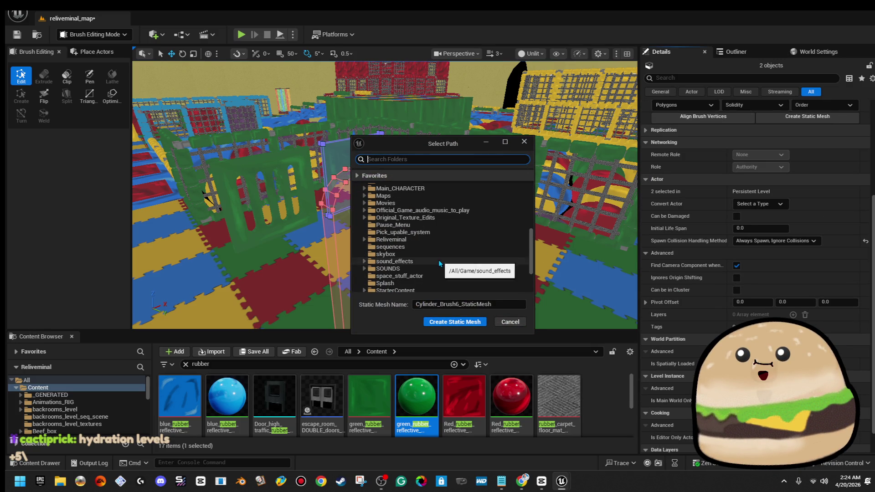
left_click(439, 240)
left_click(494, 304)
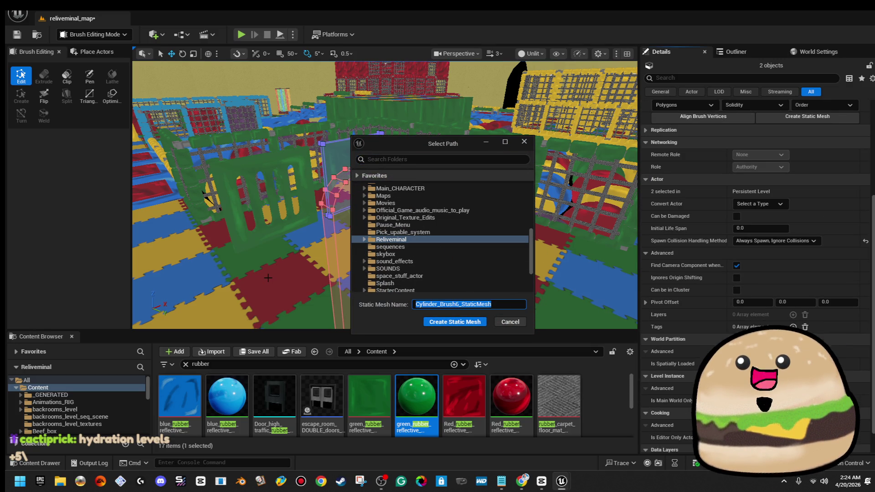
type("play_area")
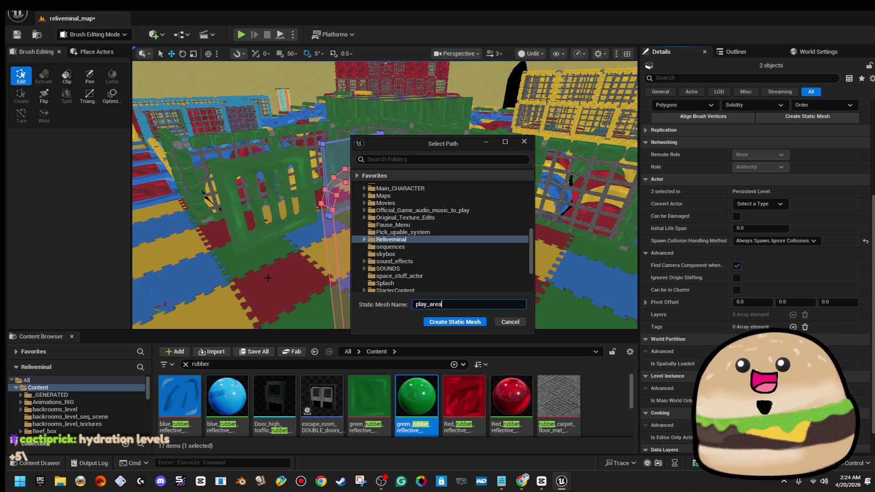
type("_")
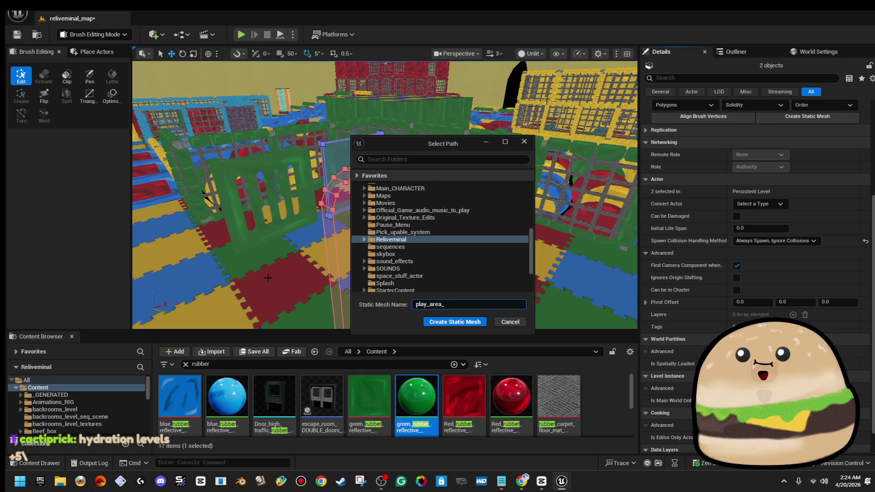
type("wall_HALF")
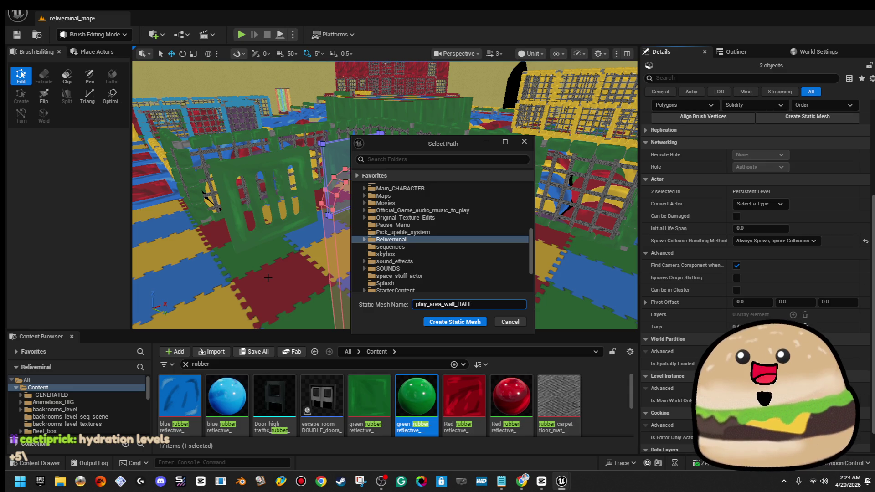
key("ctrl+a")
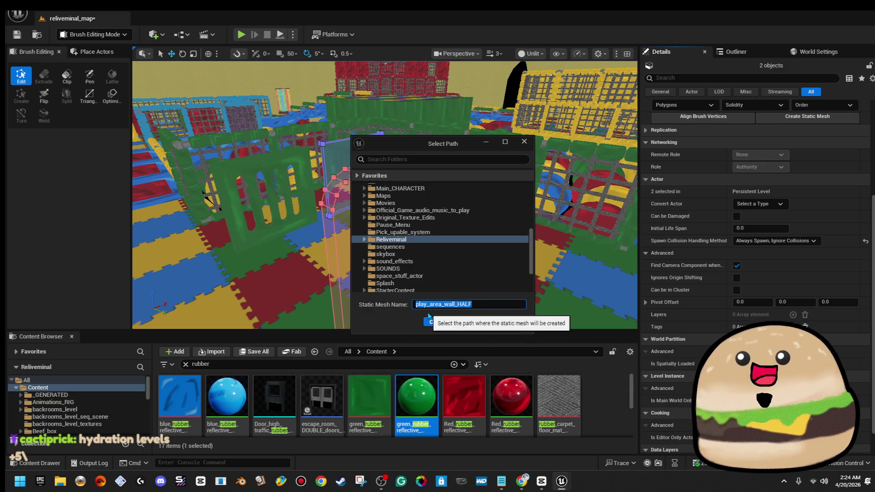
right_click(434, 308)
left_click(468, 345)
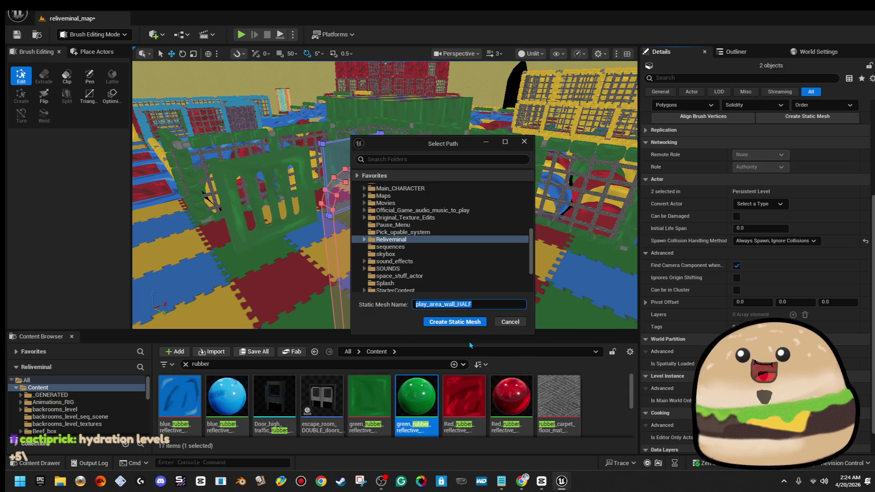
left_click(470, 323)
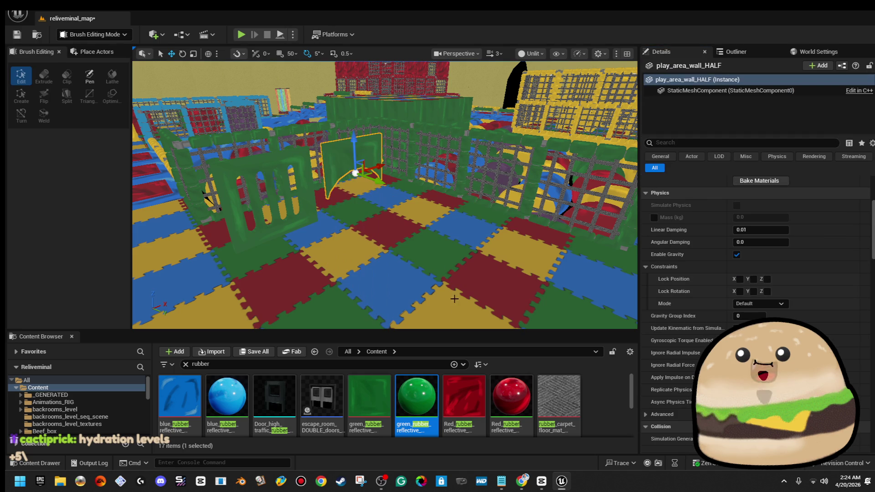
left_click_drag(259, 180, 375, 217)
Step: Select the four slot cutting brushes and the slotted wall brush
left_click(407, 208)
left_click(351, 218, "ctrl")
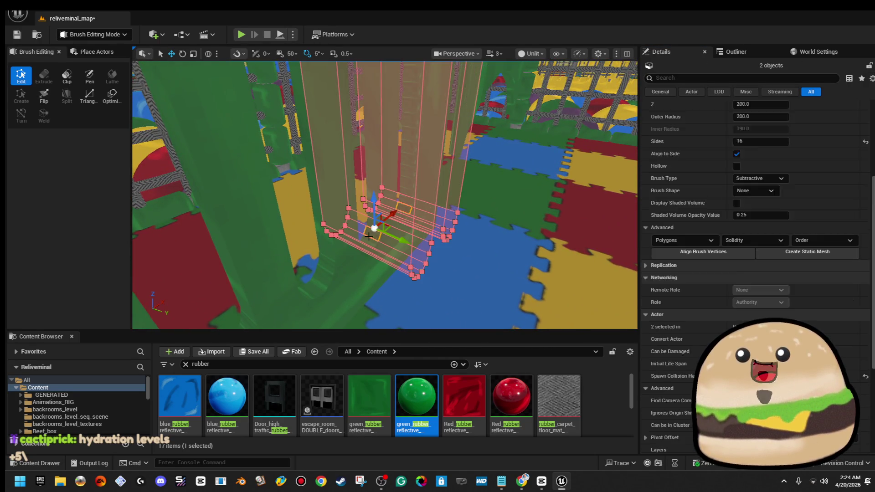
left_click(292, 278, "ctrl")
left_click(255, 310, "ctrl")
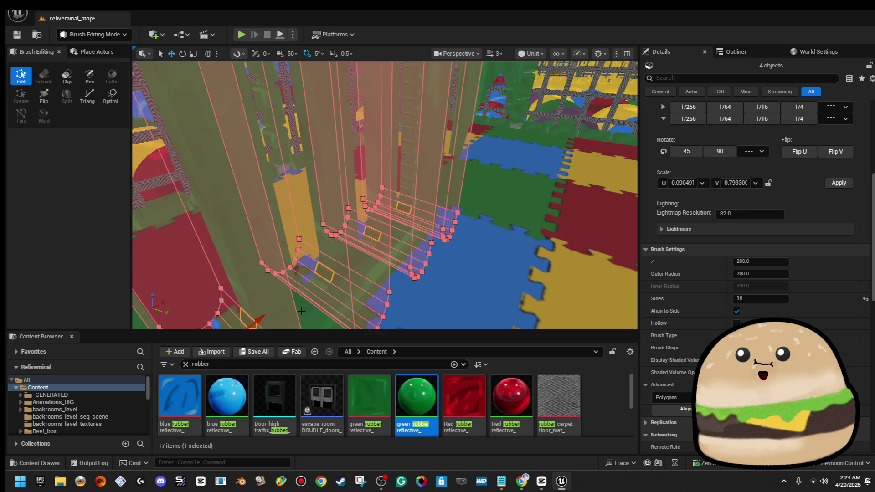
left_click(302, 313, "ctrl")
key("f")
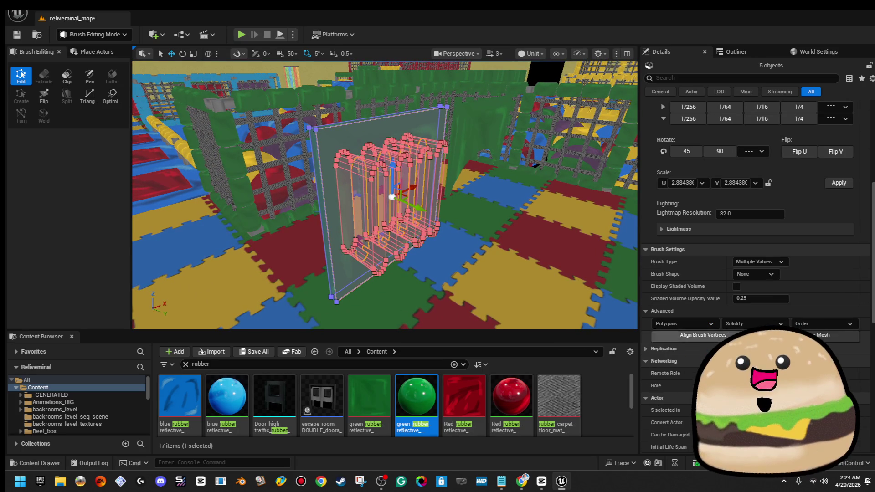
scroll(766, 179, "down", 5)
Step: Create static mesh 'play_area_wall_split_4_holes' in Reliveminal from the five brushes
left_click(808, 116)
scroll(405, 277, "down", 10)
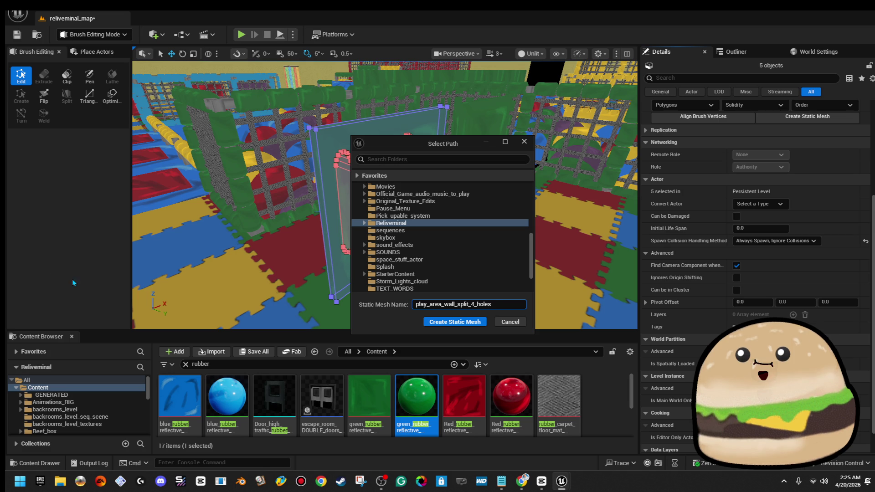
left_click(451, 322)
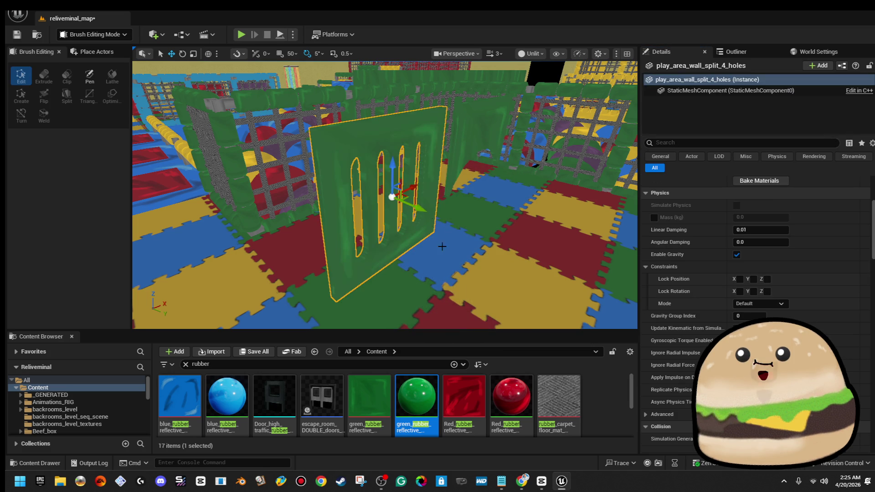
Step: Select the four-slot wall and focus the view on it, undoing an accidental rotation
left_click(426, 188, "ctrl")
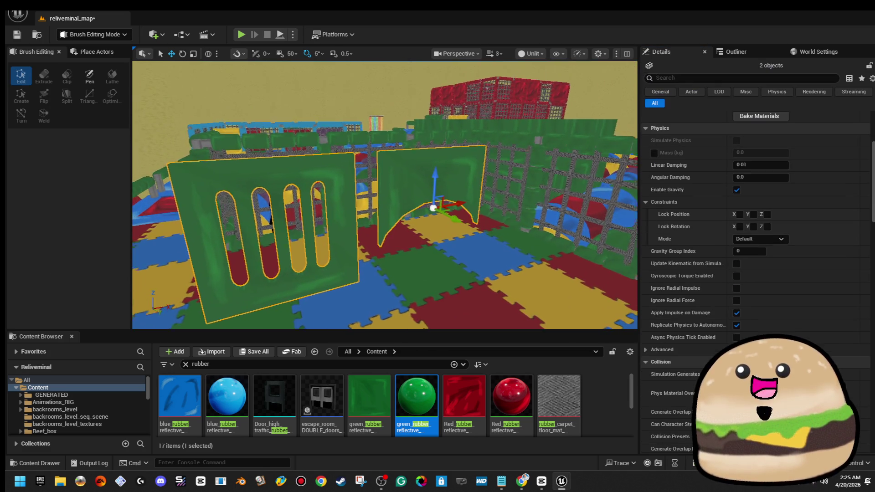
scroll(418, 185, "down", 5)
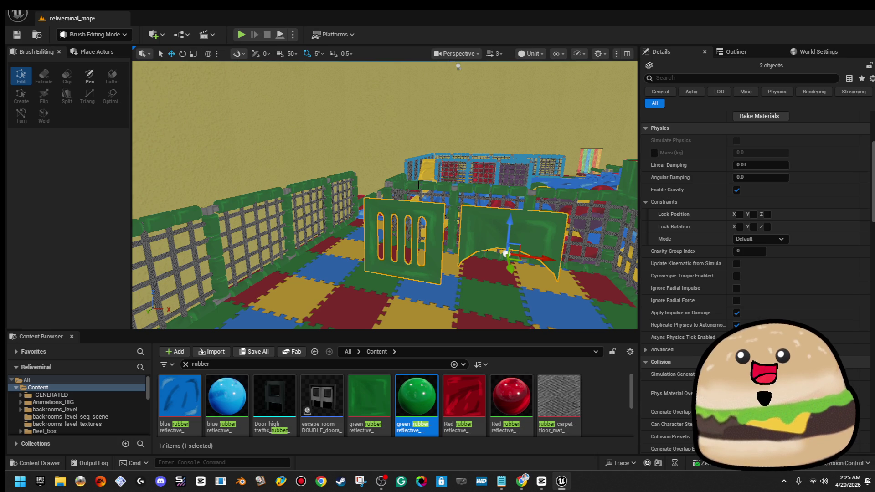
mouse_move(443, 219)
left_mouse_down()
mouse_move(443, 278)
mouse_move(423, 268)
left_mouse_up()
left_click(440, 209)
mouse_move(433, 219)
left_mouse_down()
mouse_move(396, 223)
mouse_move(319, 196)
left_mouse_up()
key("ctrl+z")
key("w")
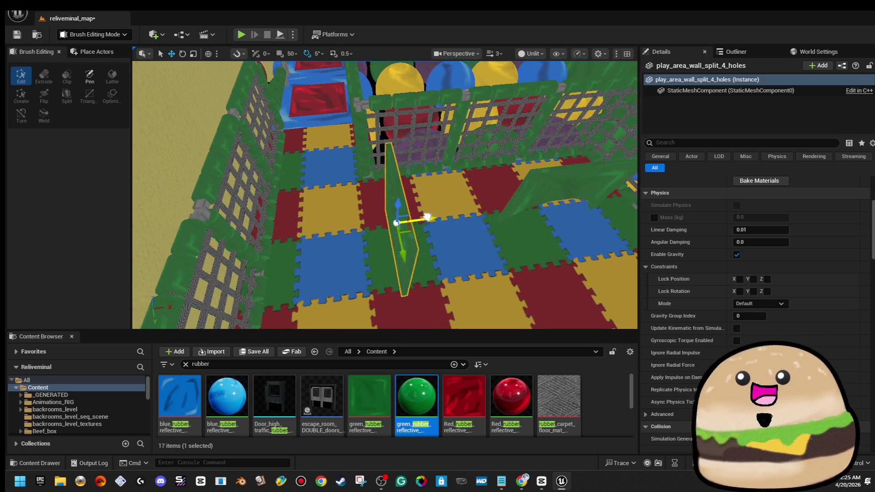
key("f")
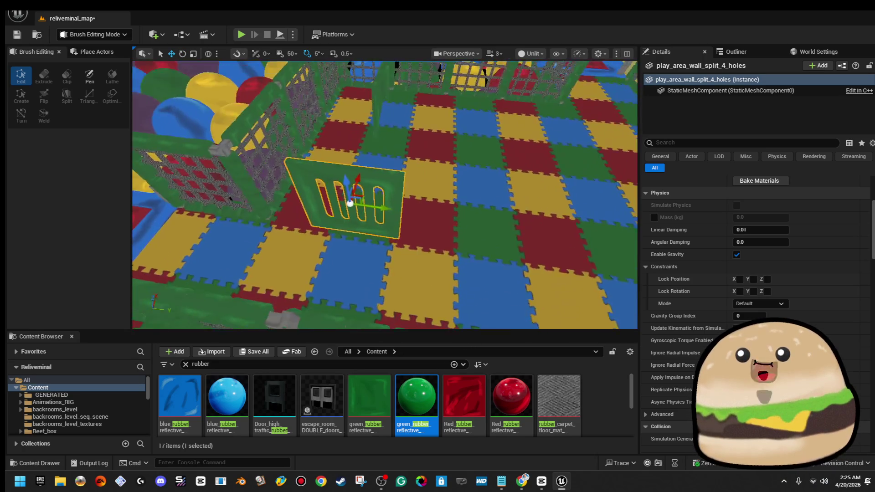
scroll(399, 195, "down", 3)
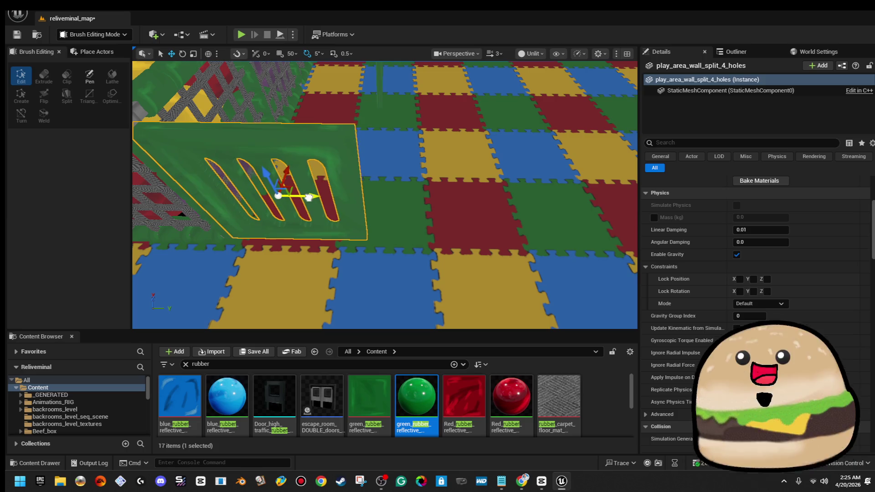
left_click_drag(399, 195, 346, 228)
Step: Save all level files, then slide the selected green wall pieces along X
left_click(17, 14)
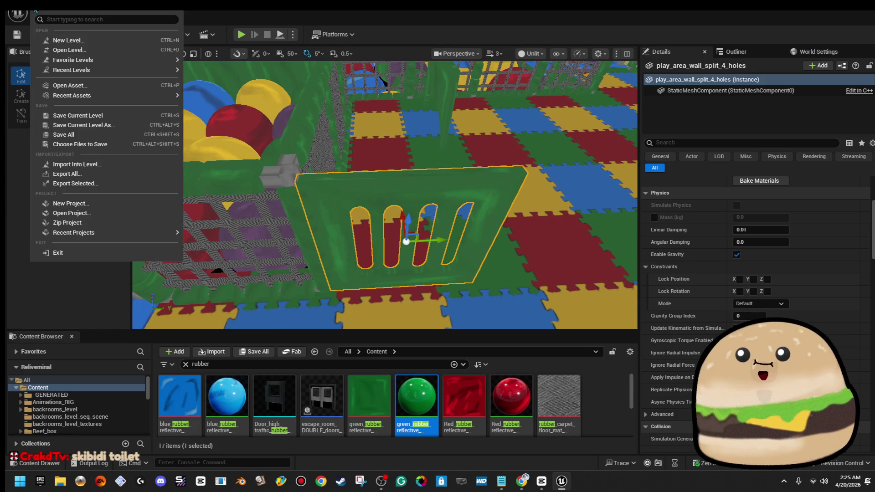
left_click(59, 133)
left_click(256, 169, "ctrl")
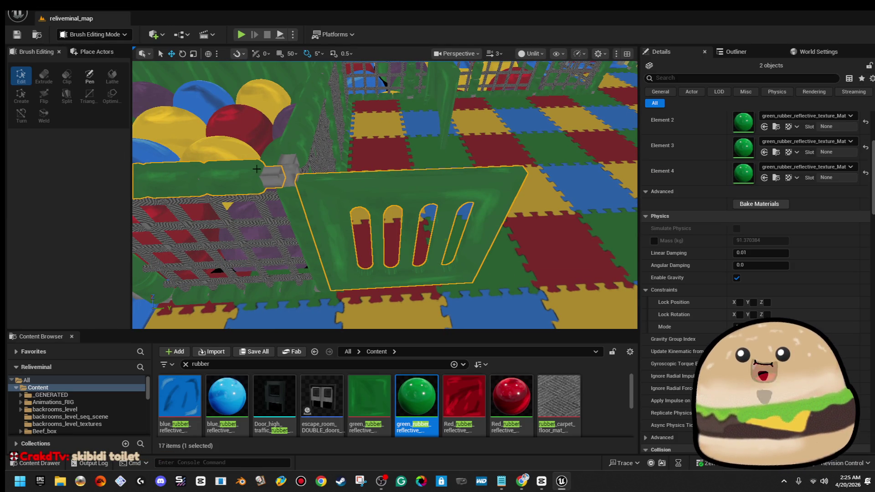
mouse_move(350, 290)
left_mouse_down()
mouse_move(524, 286)
mouse_move(496, 287)
left_mouse_up()
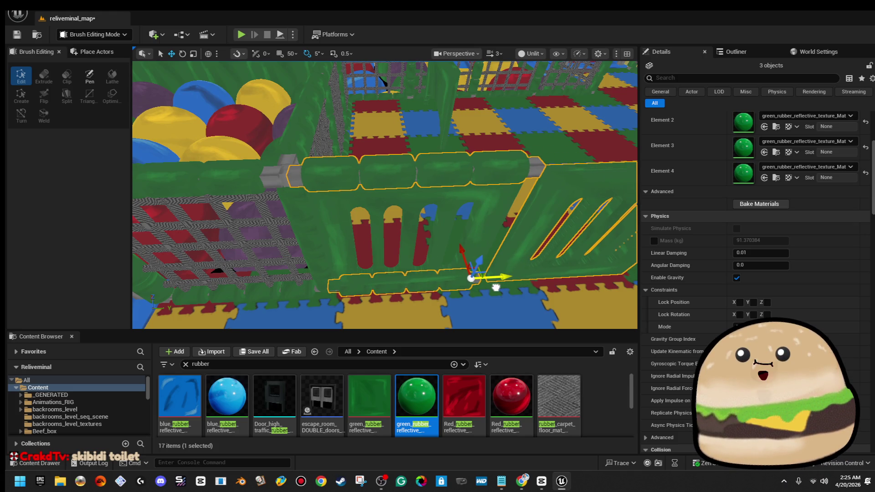
Step: Undo the wall-piece shift and slide the pole play_area_pole71 along Y
left_click(544, 228)
key("ctrl+z")
left_click(319, 236)
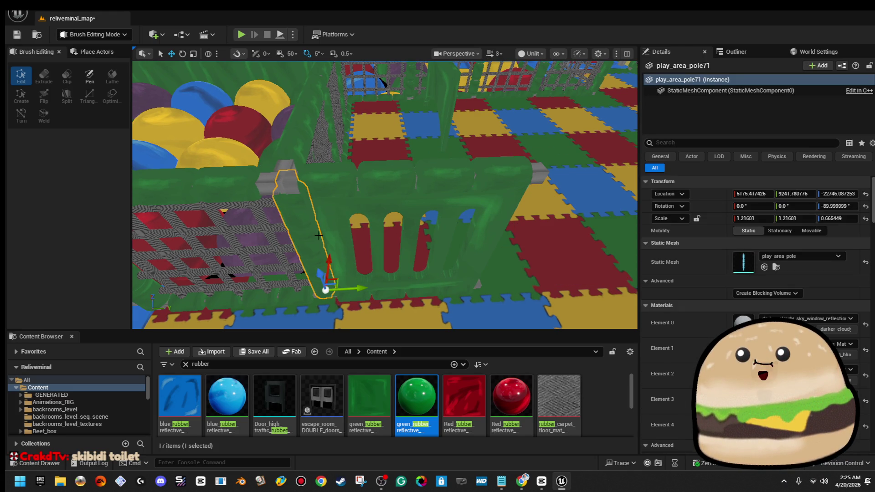
mouse_move(357, 287)
left_mouse_down()
mouse_move(485, 293)
mouse_move(410, 265)
left_mouse_up()
Step: Focus the view on the thin slotted wall, then select the floor cylinder brush
mouse_move(505, 264)
left_mouse_down()
mouse_move(485, 179)
mouse_move(464, 176)
left_mouse_up()
left_click(485, 179)
key("f")
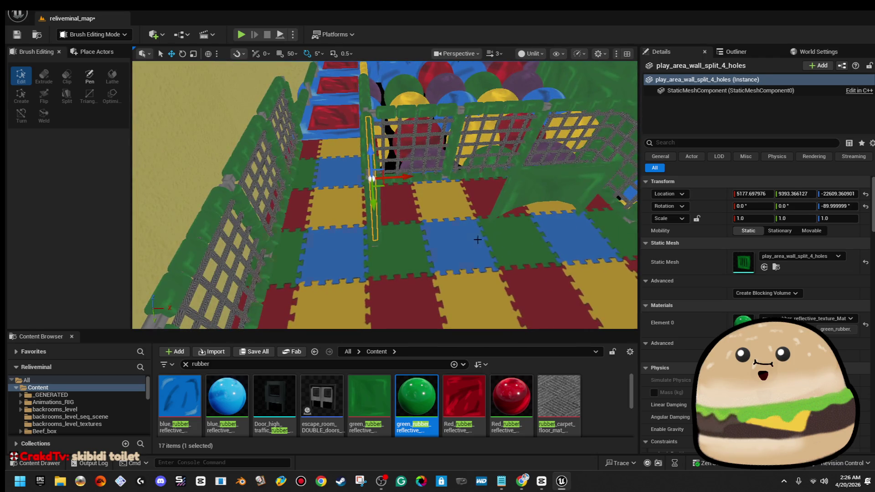
right_click(478, 243)
left_click(536, 454)
Step: Test-play the playplace level with Alt+P and stop it with Esc
key("alt+p")
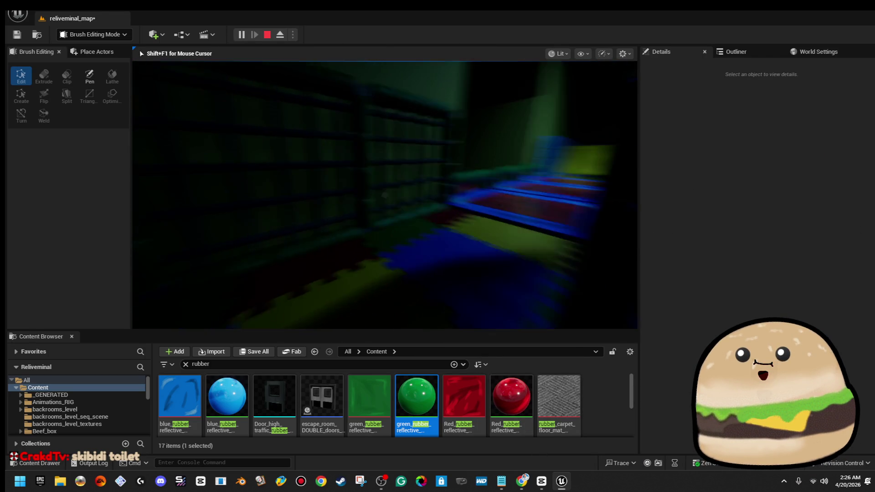
key("Escape")
right_click(365, 153)
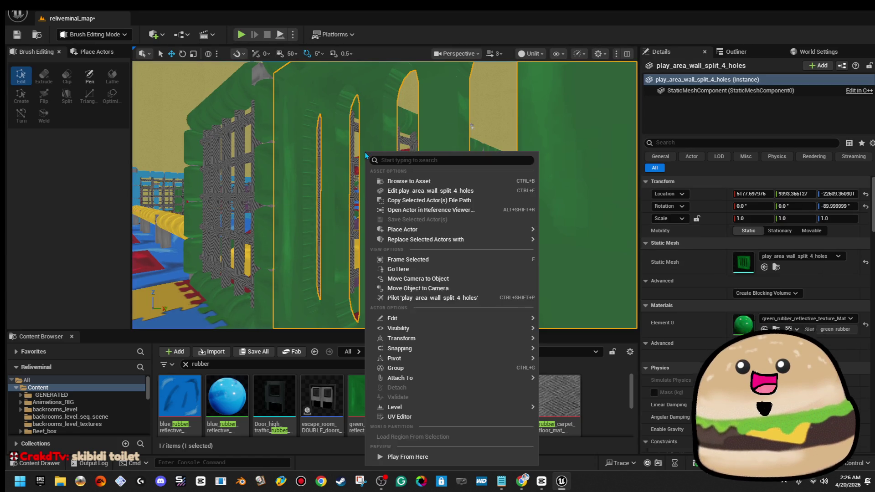
Step: Add a simplified box collision to the slotted wall mesh
left_click(410, 191)
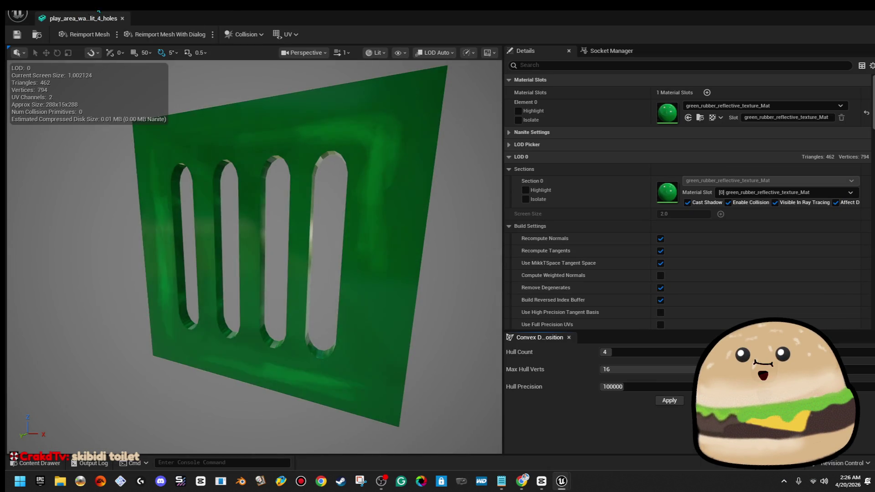
left_click(246, 35)
left_click(128, 61)
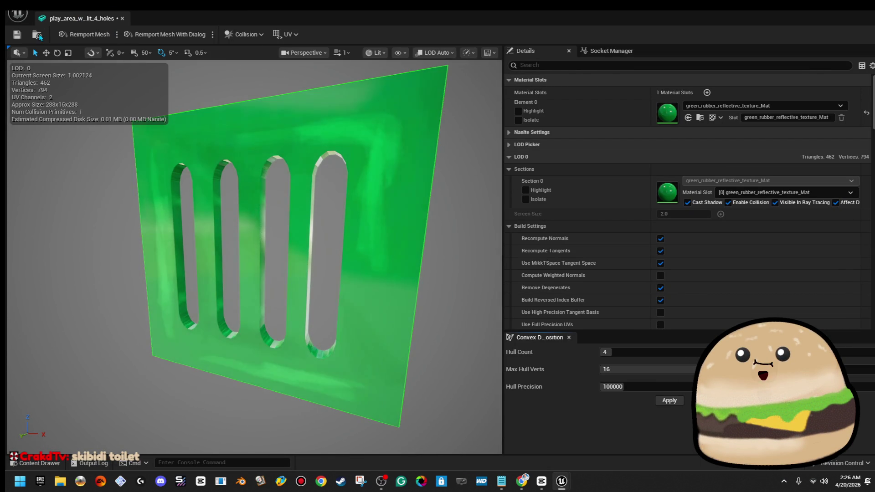
left_click(123, 19)
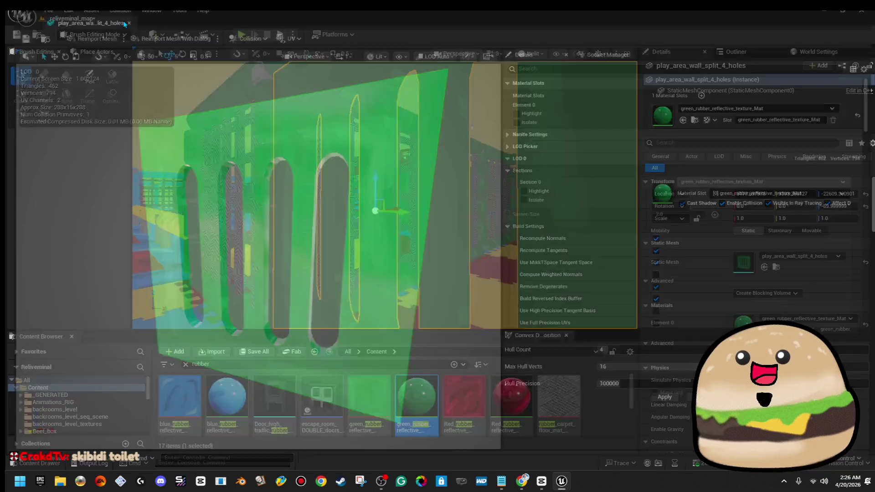
Step: Generate convex decomposition collision on play_area_wall_HALF: 38+ hulls, precision 460000, 24 max hull verts
scroll(476, 109, "down", 5)
left_click(476, 109)
right_click(468, 113)
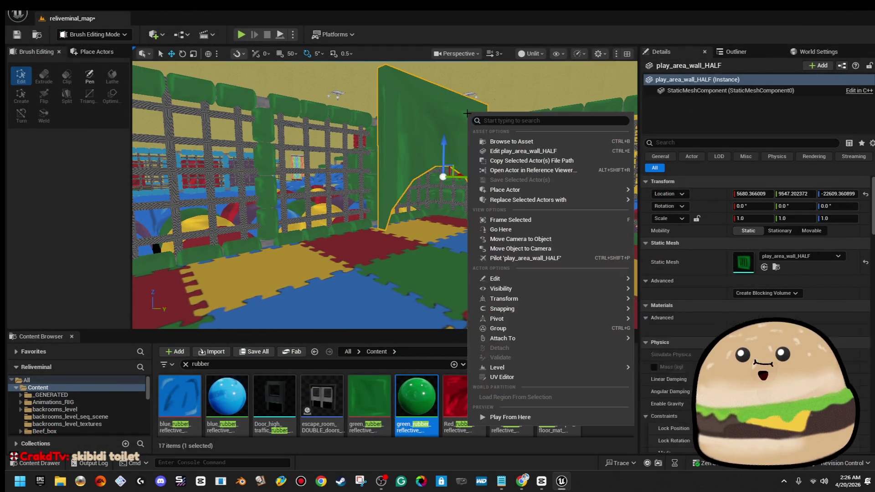
left_click(494, 151)
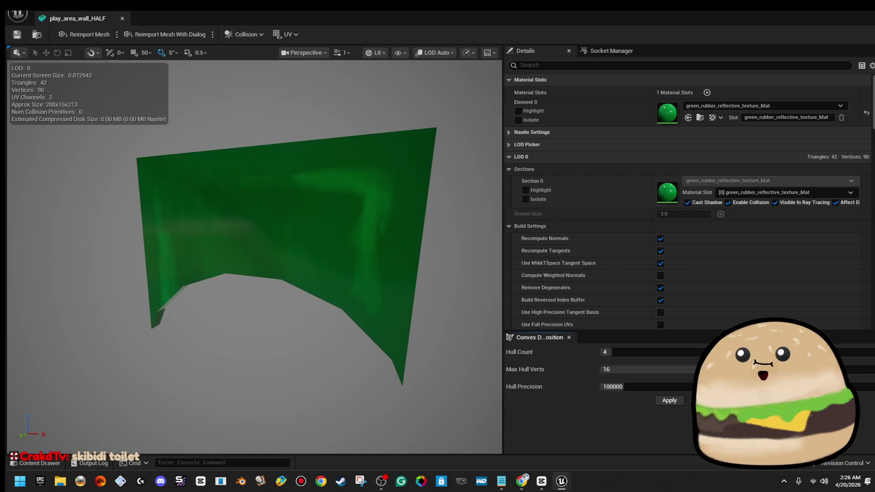
left_click(668, 402)
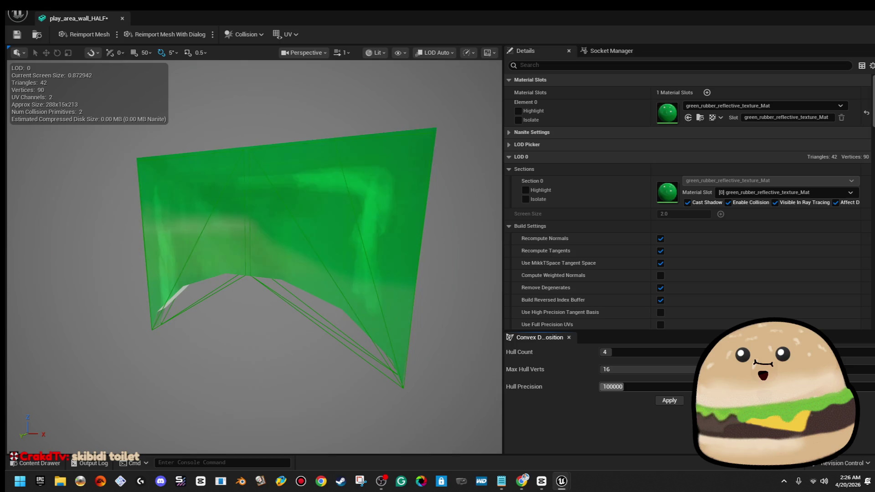
left_click_drag(677, 352, 701, 352)
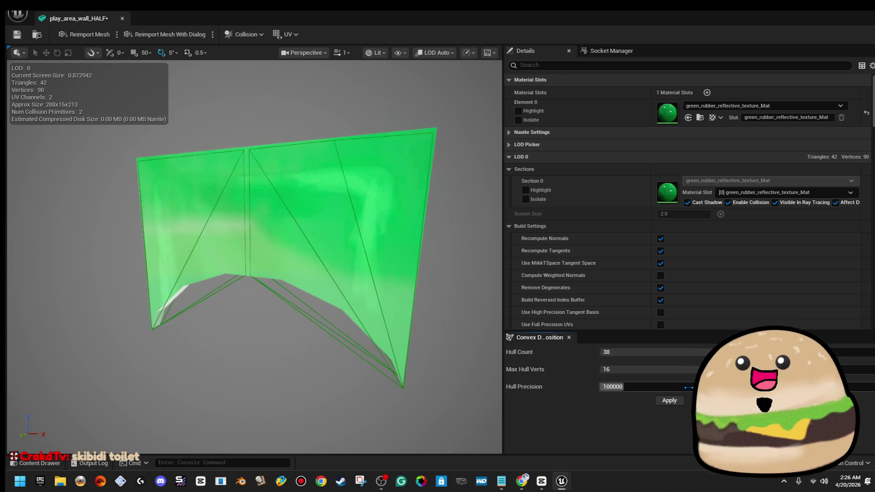
left_click_drag(670, 386, 676, 390)
left_click(675, 402)
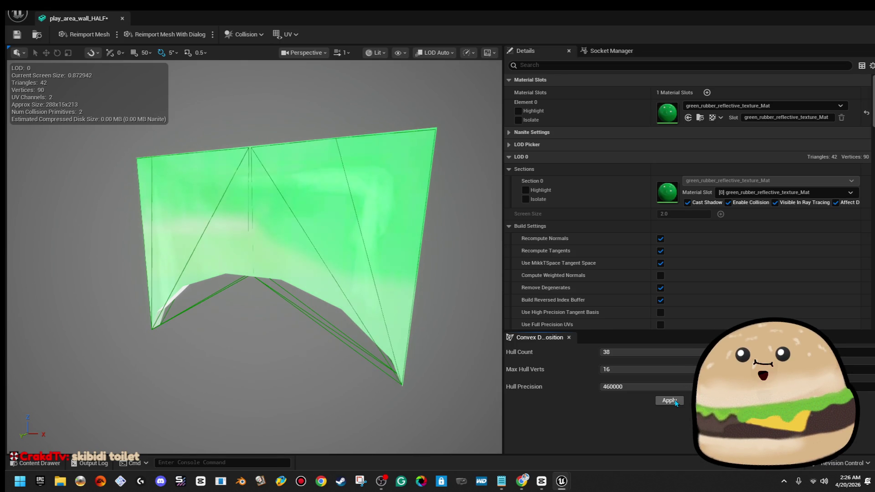
left_click_drag(674, 369, 684, 369)
left_click(670, 401)
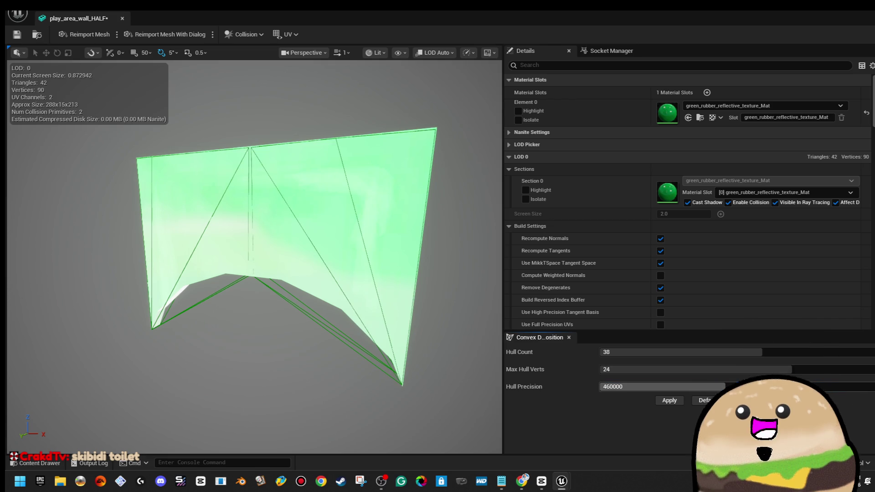
left_click_drag(674, 352, 688, 352)
left_click(681, 401)
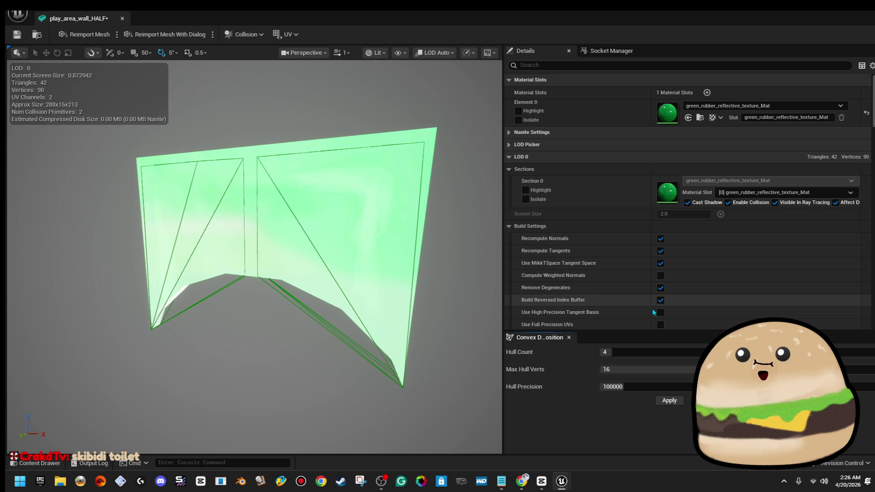
Step: Set play_area_wall_HALF's Collision Complexity to Use Complex Collision As Simple and close the editor
left_click(280, 197)
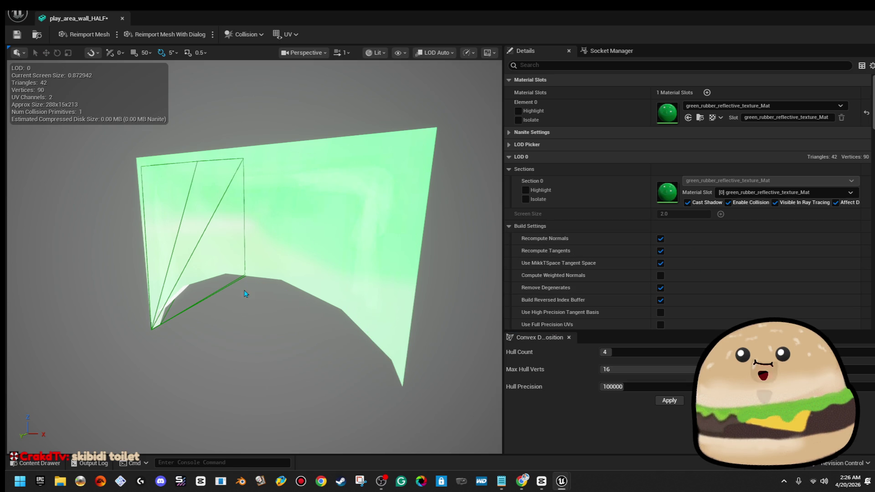
scroll(754, 245, "down", 10)
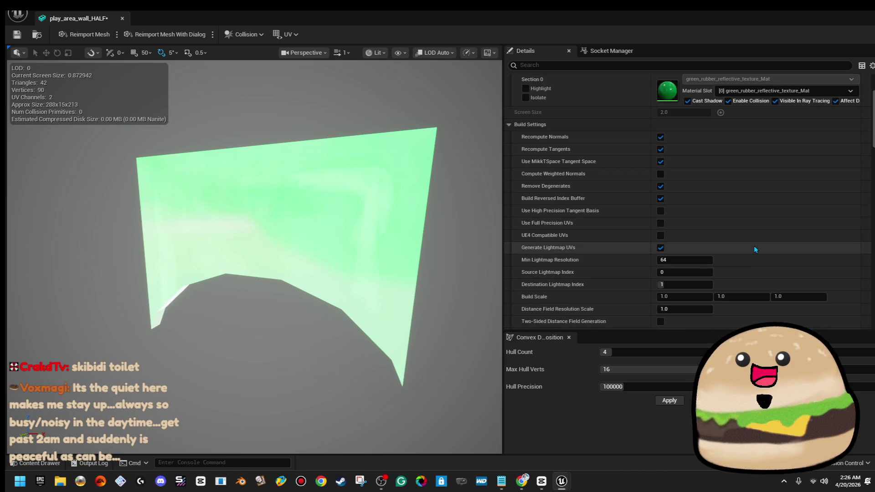
scroll(755, 252, "down", 5)
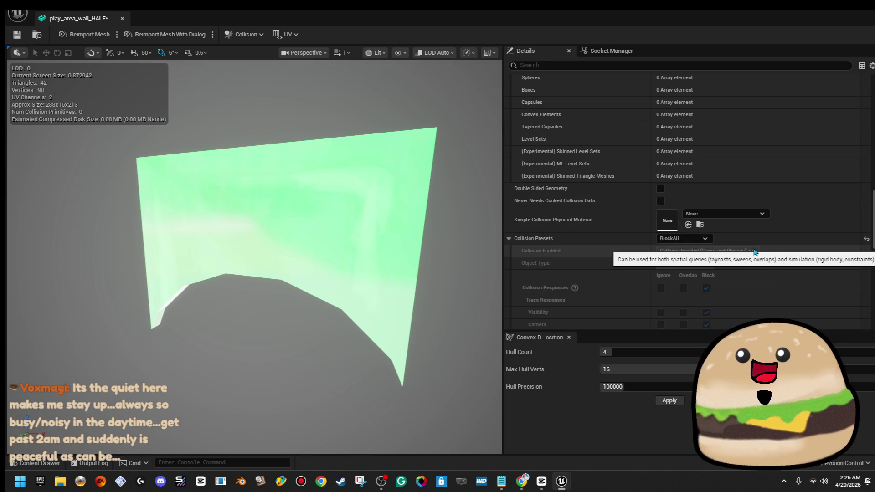
scroll(701, 244, "up", 3)
scroll(701, 244, "up", 2)
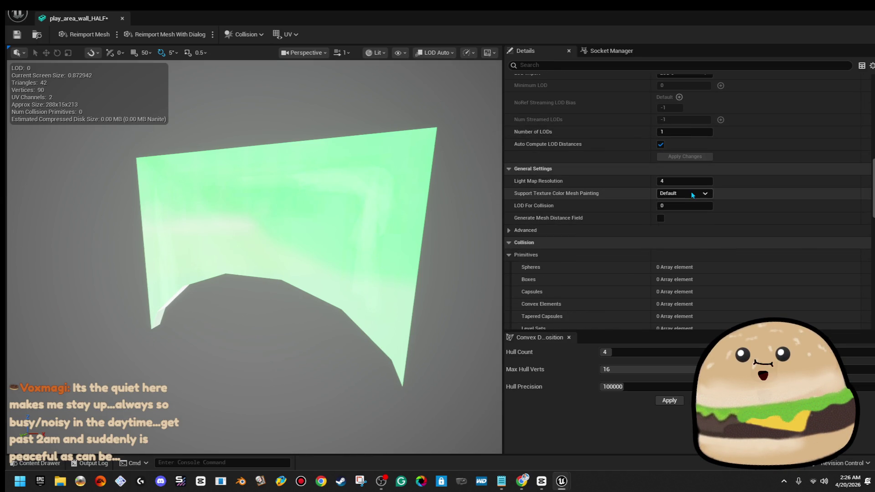
scroll(695, 191, "up", 5)
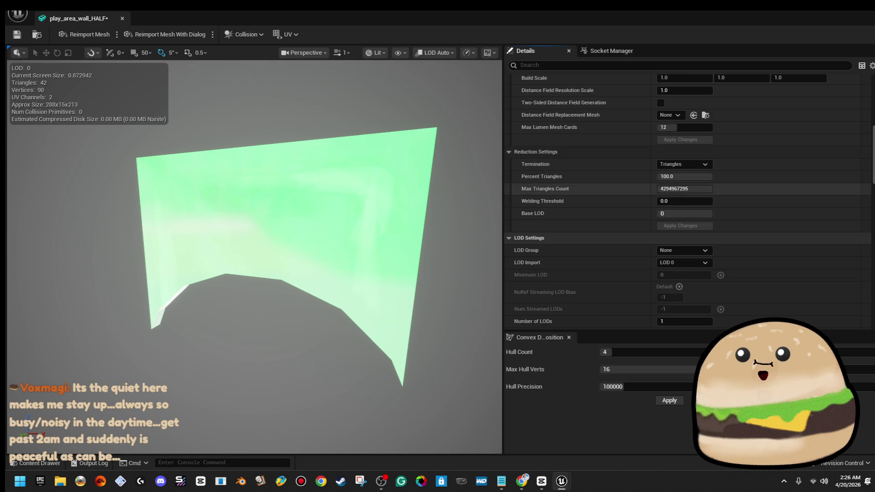
left_click_drag(869, 167, 869, 331)
scroll(871, 323, "up", 5)
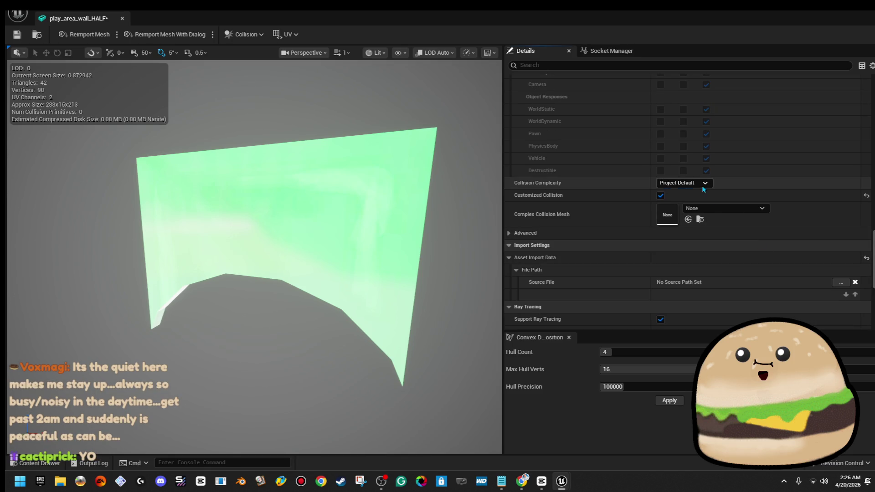
left_click(702, 184)
left_click(705, 218)
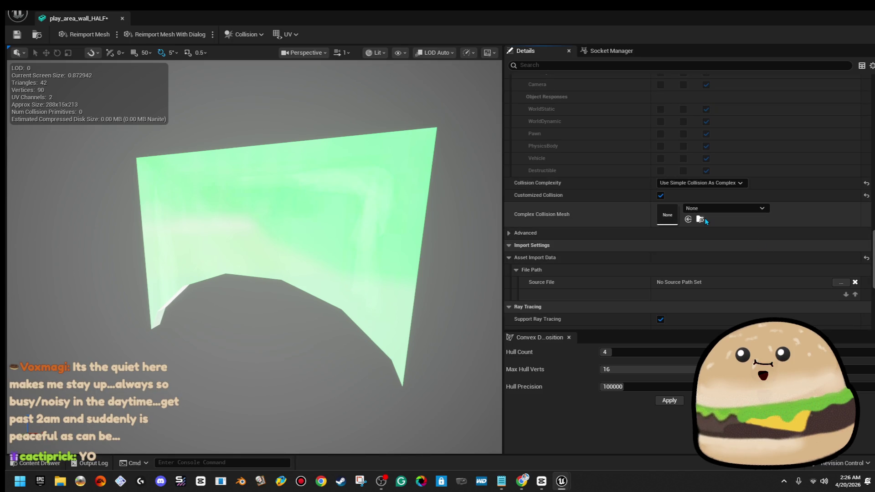
left_click(711, 183)
left_click(724, 218)
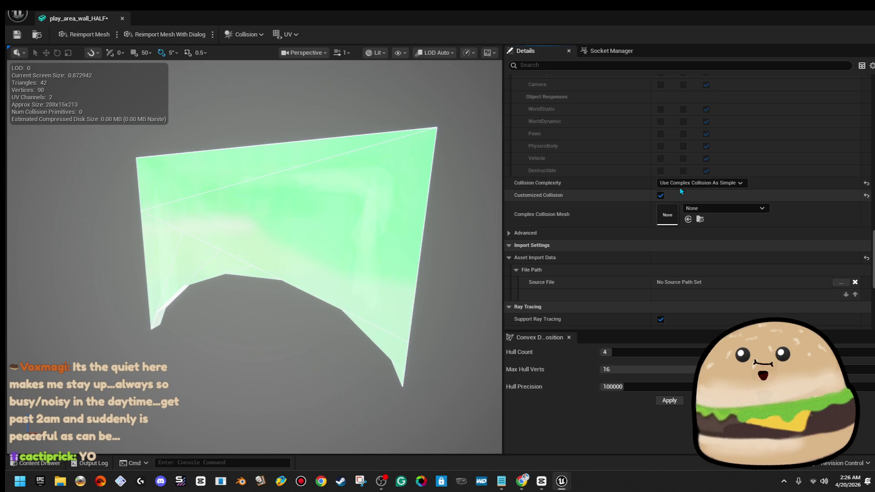
left_click(121, 17)
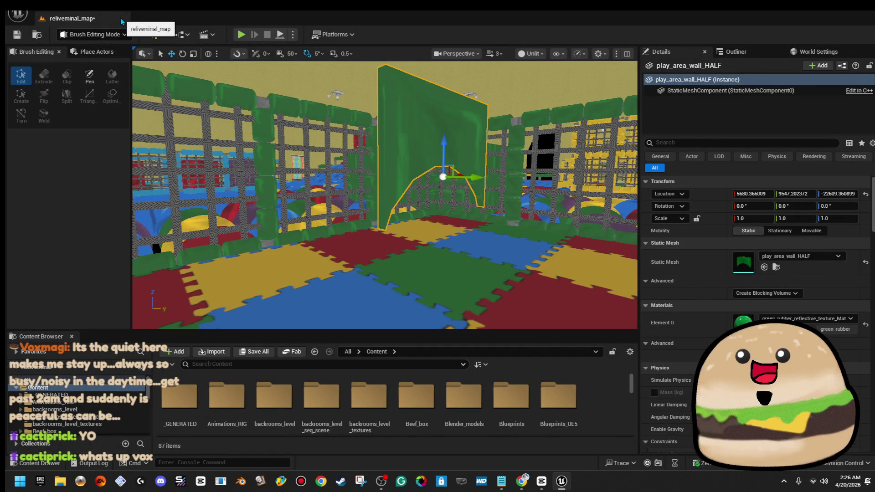
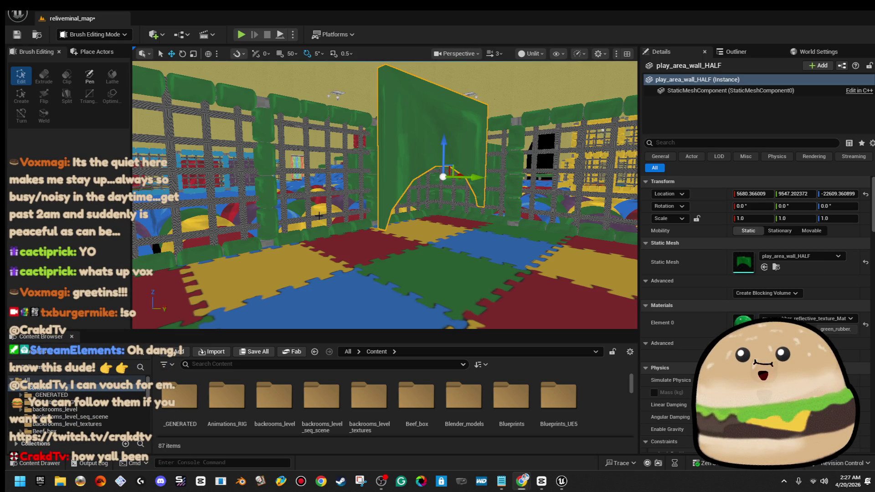
Step: Move play_area_wall_HALF to the left along X
mouse_move(364, 225)
left_mouse_down()
mouse_move(346, 268)
mouse_move(359, 267)
left_mouse_up()
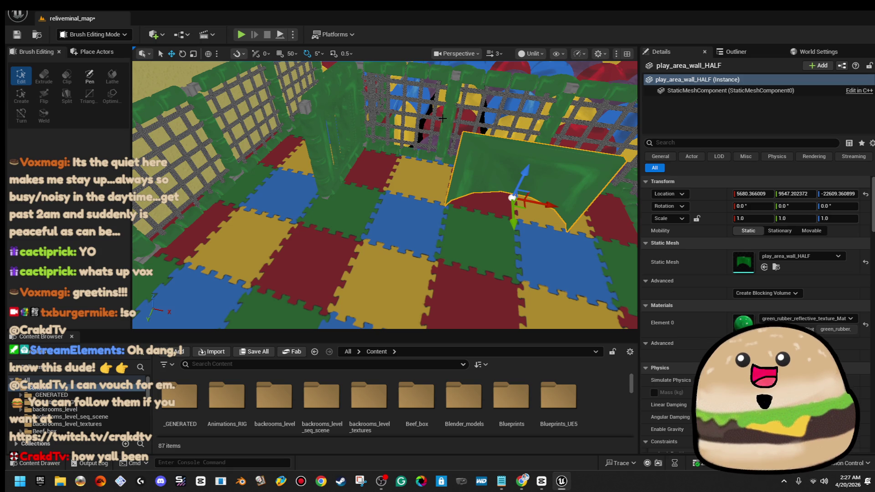
left_click_drag(390, 104, 351, 113)
left_click_drag(553, 167, 553, 167)
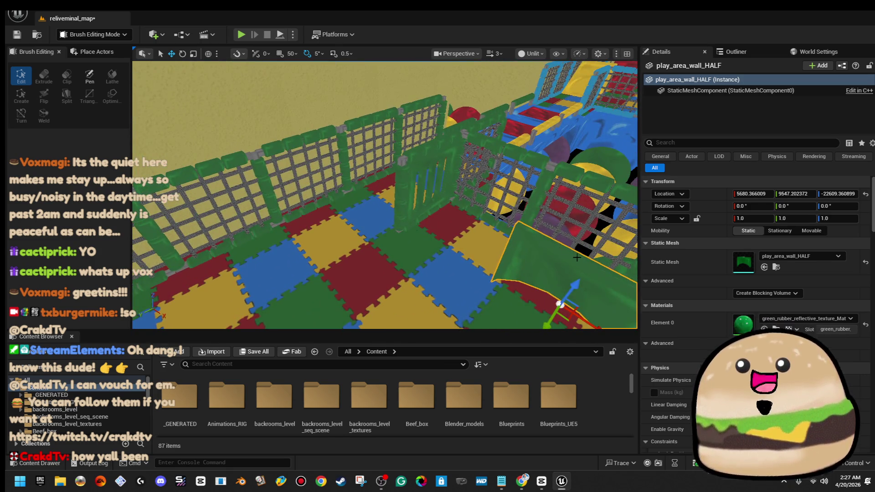
key("f")
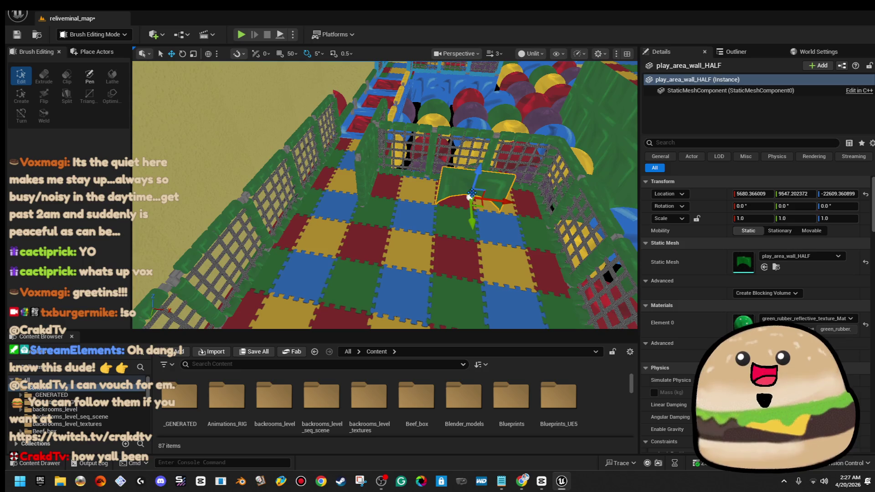
mouse_move(481, 204)
left_mouse_down()
mouse_move(293, 196)
mouse_move(350, 196)
left_mouse_up()
key("f")
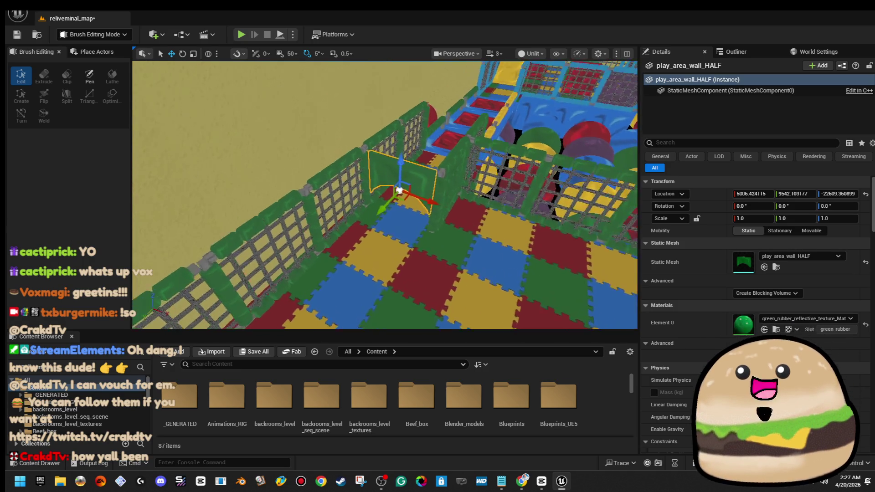
mouse_move(410, 209)
left_mouse_down()
mouse_move(378, 202)
mouse_move(410, 210)
mouse_move(348, 179)
left_mouse_up()
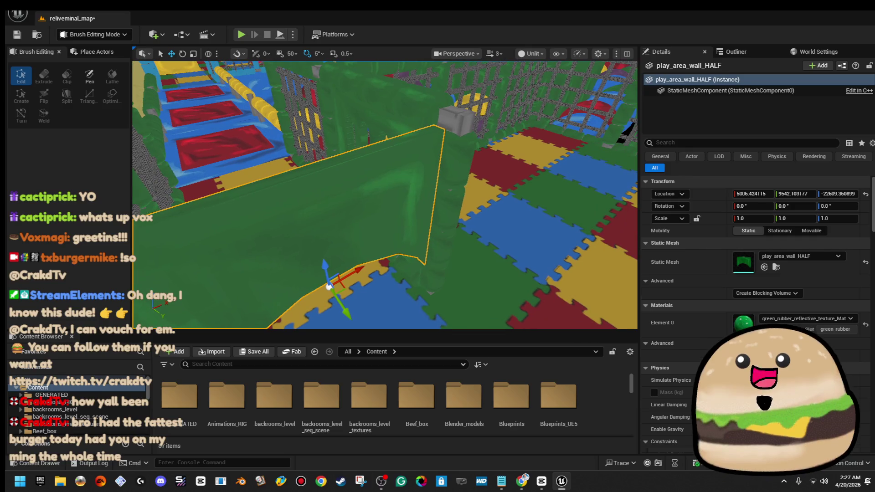
Step: Rotate the two poles 90° so they lie horizontally as a rail
left_click(460, 130)
mouse_move(460, 129)
left_mouse_down()
mouse_move(410, 146)
mouse_move(332, 227)
left_mouse_up()
left_click(273, 196)
mouse_move(273, 195)
left_mouse_down()
mouse_move(289, 190)
mouse_move(295, 221)
left_mouse_up()
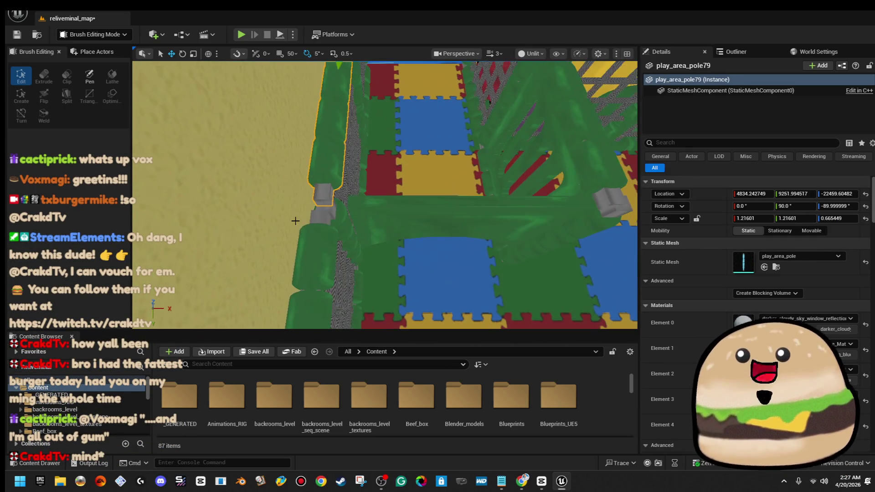
left_click(333, 221, "ctrl")
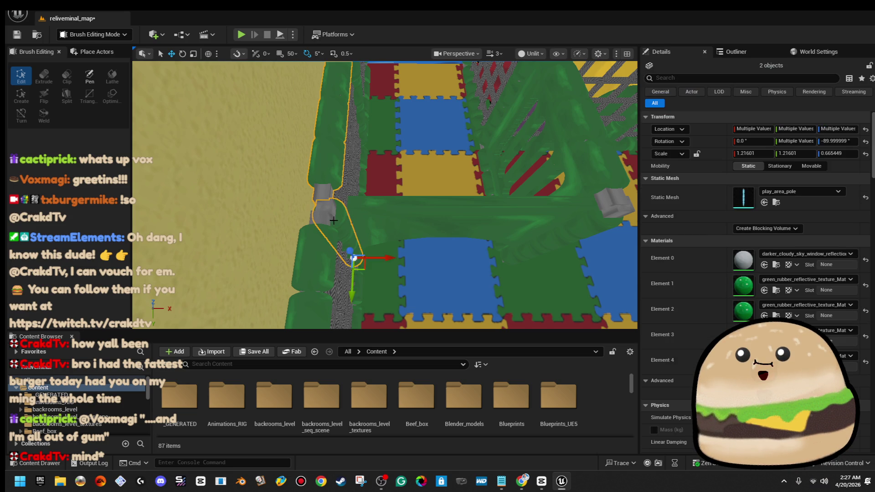
left_click_drag(393, 263, 403, 301)
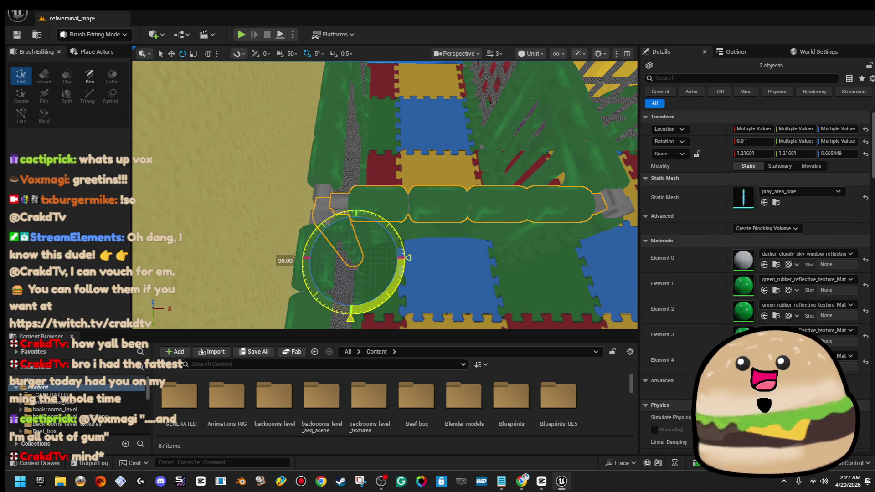
Step: Nudge pole137 along X and widen play_area_wall_HALF to X scale 1.0686
mouse_move(541, 152)
left_mouse_down()
mouse_move(455, 155)
mouse_move(308, 137)
left_mouse_up()
left_click(309, 137)
key("Escape")
left_click_drag(180, 199, 180, 199)
left_click(313, 145)
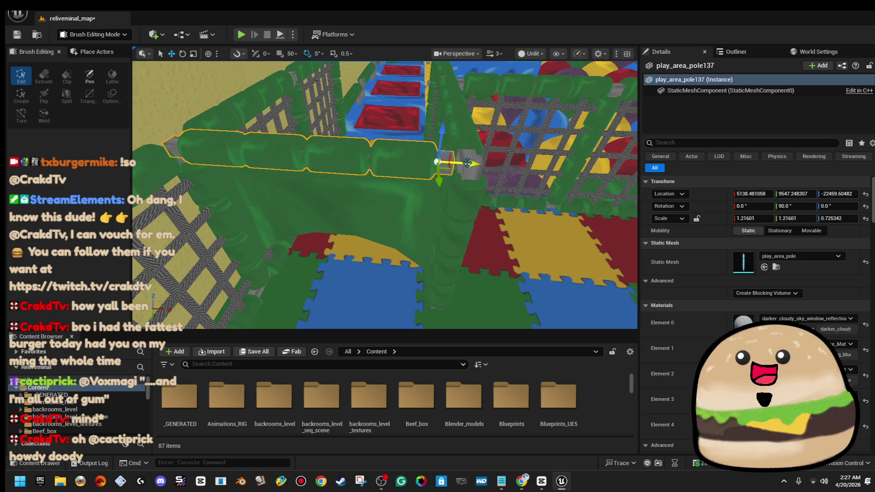
mouse_move(482, 163)
left_mouse_down()
mouse_move(489, 166)
mouse_move(429, 203)
mouse_move(481, 221)
left_mouse_up()
left_click(481, 222)
mouse_move(487, 258)
left_mouse_down()
mouse_move(495, 260)
mouse_move(410, 250)
mouse_move(483, 248)
left_mouse_up()
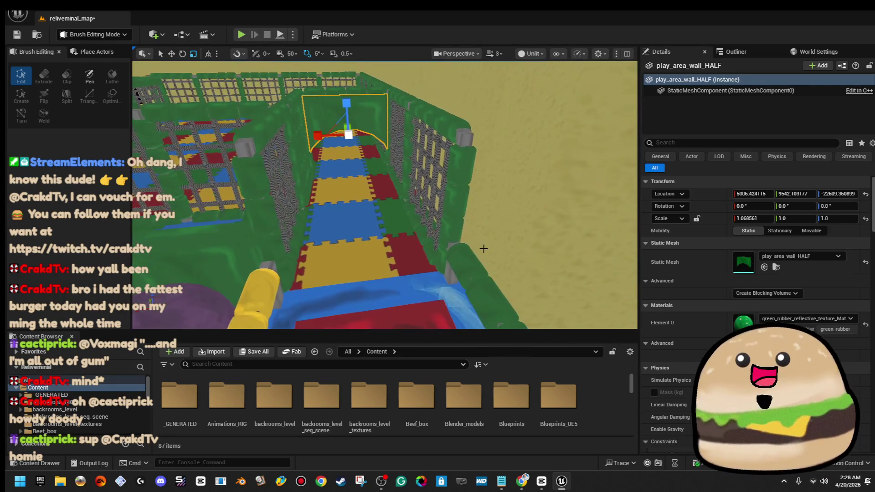
Step: Run a first Play-In-Editor test of the level, then stop it
right_click(372, 255)
left_click(442, 423)
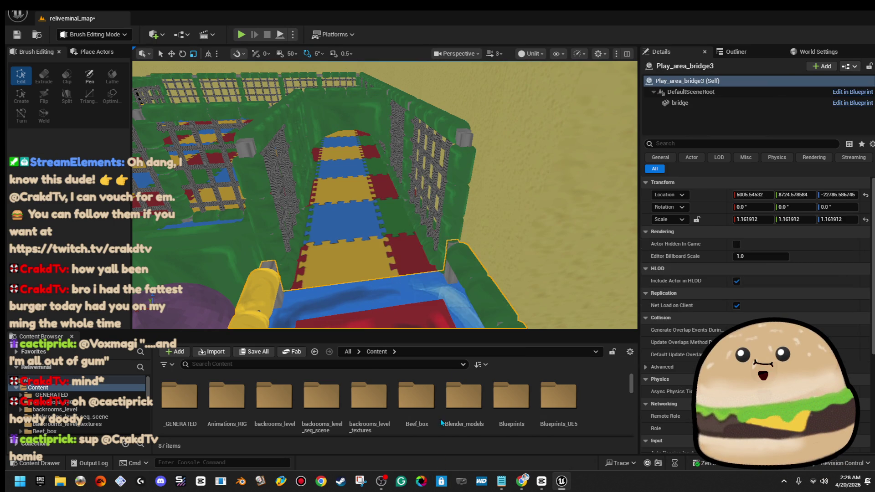
key("alt+p")
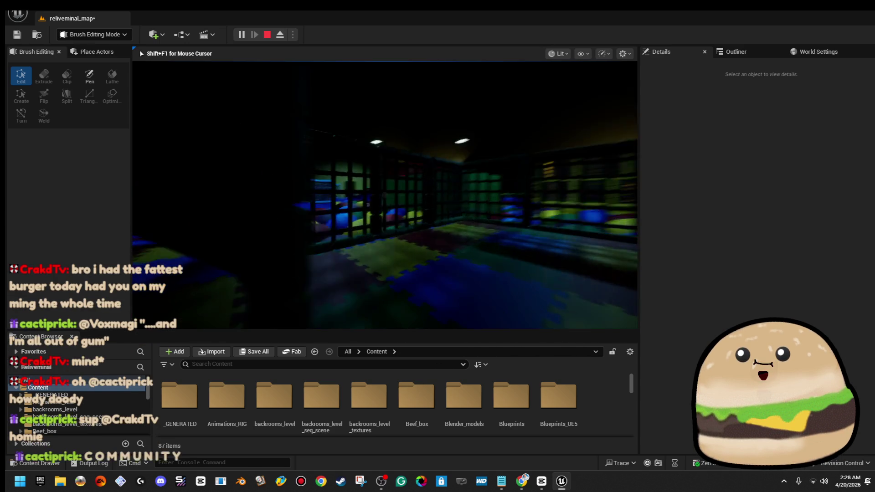
key("Escape")
Step: Make the arched half wall over the tunnel slightly taller and playtest again
scroll(510, 170, "up", 5)
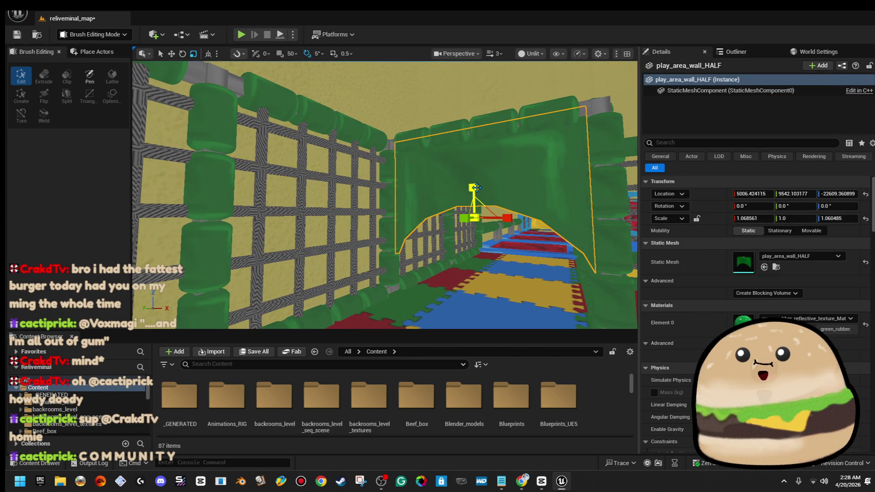
scroll(474, 192, "up", 3)
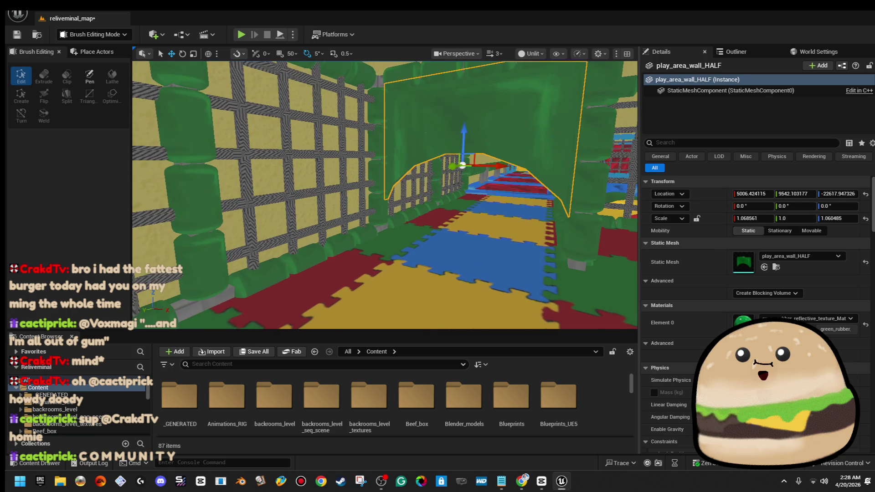
right_click(472, 169)
key("Escape")
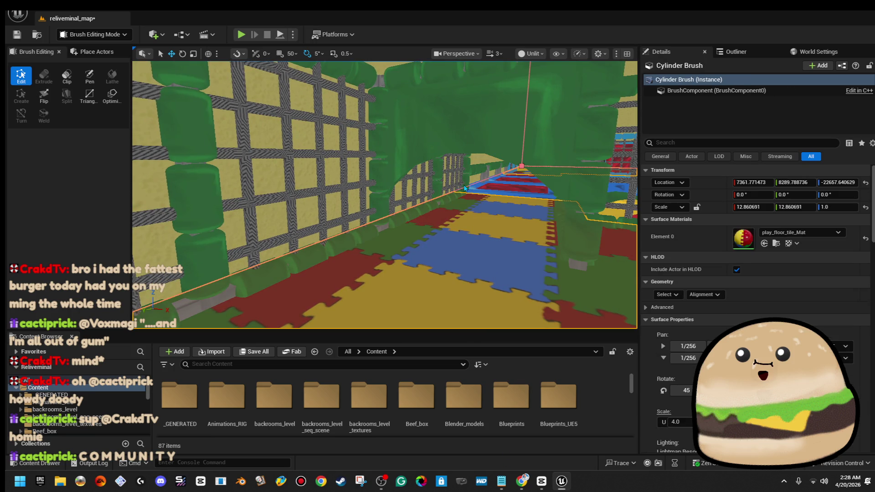
key("alt+p")
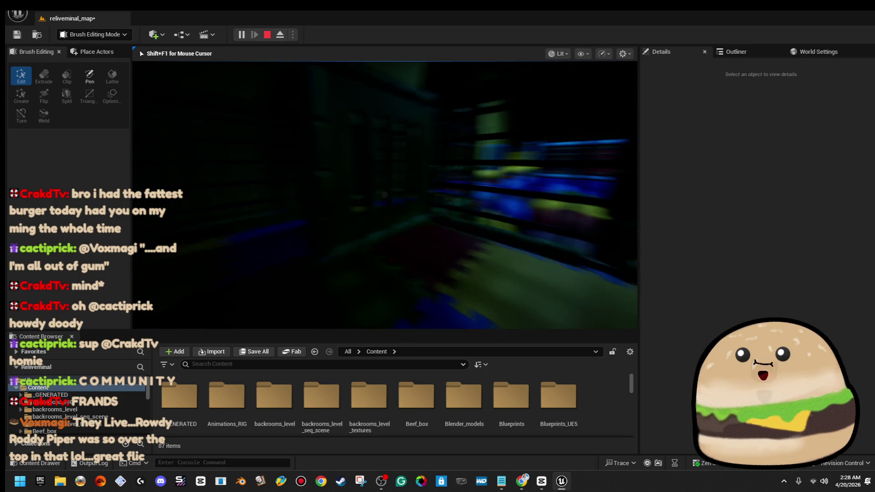
key("Escape")
left_click_drag(417, 169, 417, 169)
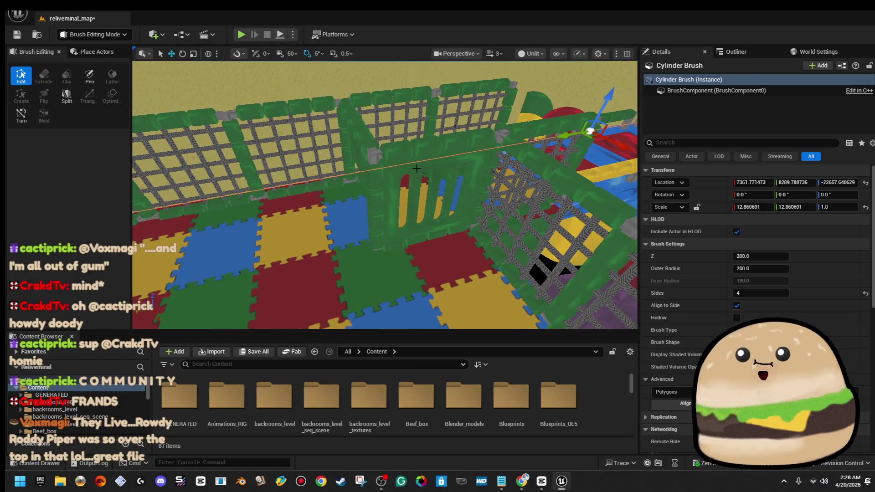
Step: Turn the gate panel and top rail 90° and slide them left across the floor
left_click(416, 169)
left_click(422, 147, "ctrl")
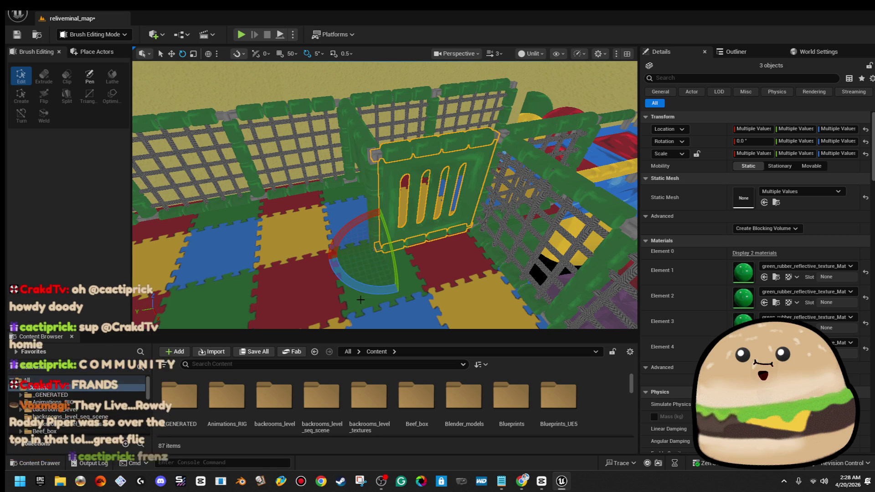
left_click_drag(399, 291, 399, 292)
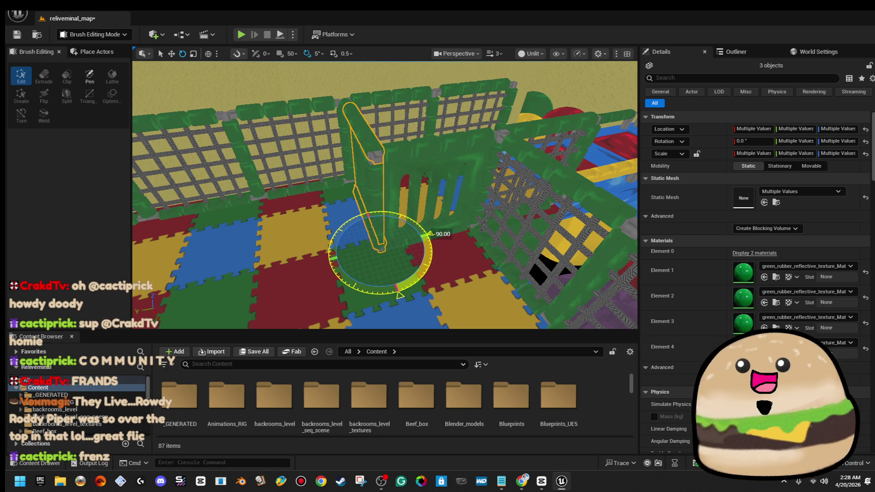
left_click_drag(288, 263, 205, 269)
key("f")
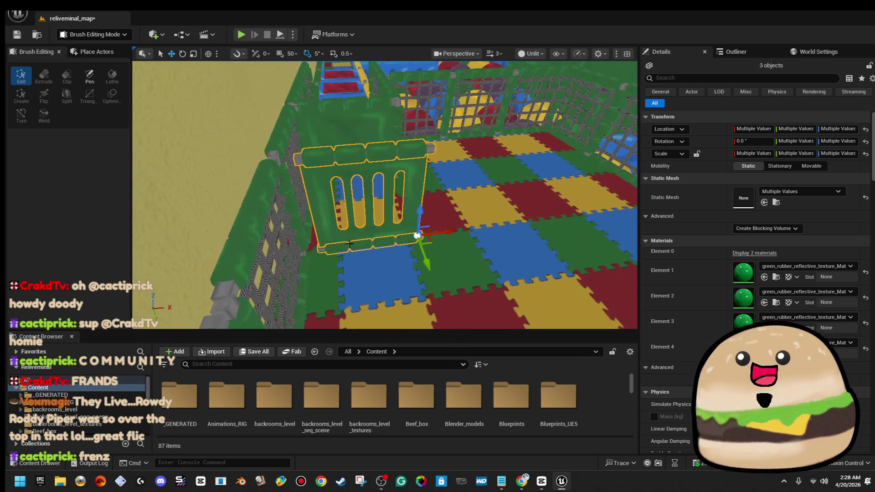
mouse_move(450, 232)
left_mouse_down()
mouse_move(439, 233)
mouse_move(458, 231)
mouse_move(417, 234)
left_mouse_up()
Step: Shift an upright pole along the pen and nudge the four-holed wall slightly along X
left_click(342, 261)
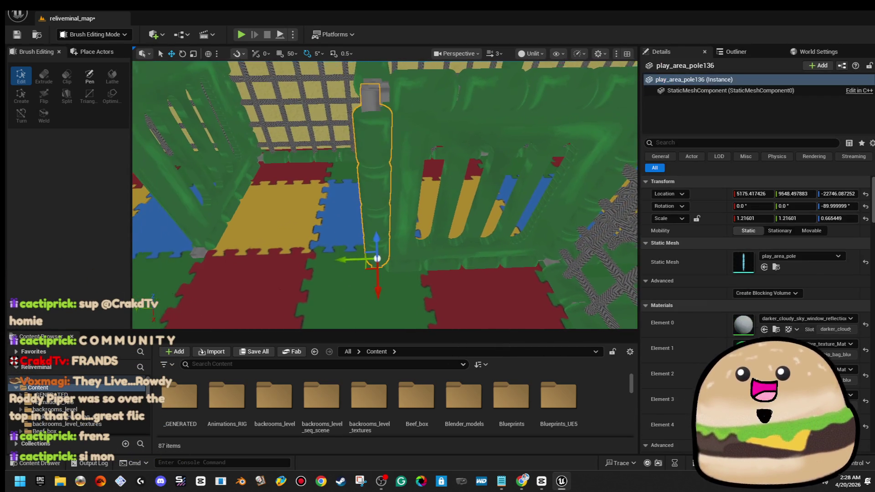
mouse_move(343, 261)
left_mouse_down()
mouse_move(180, 255)
mouse_move(231, 237)
mouse_move(355, 264)
mouse_move(312, 259)
mouse_move(266, 208)
mouse_move(292, 236)
mouse_move(337, 232)
left_mouse_up()
left_click(319, 238)
left_click(359, 207, "ctrl")
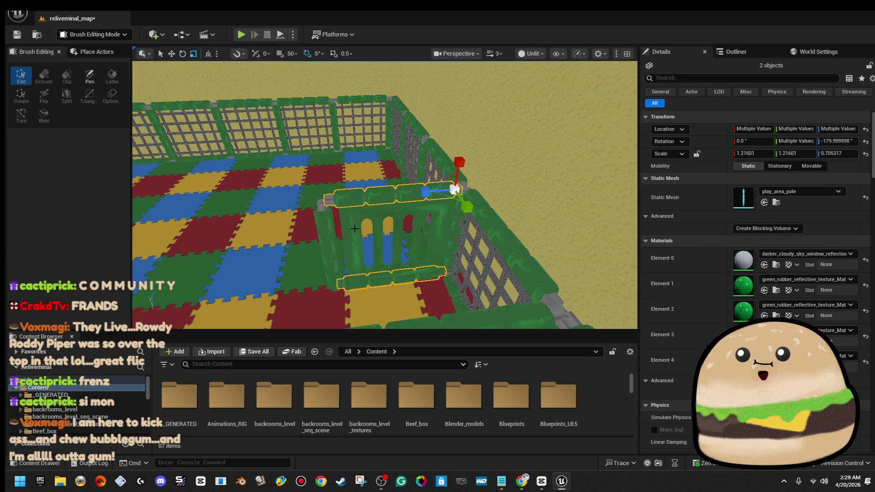
left_click(427, 258)
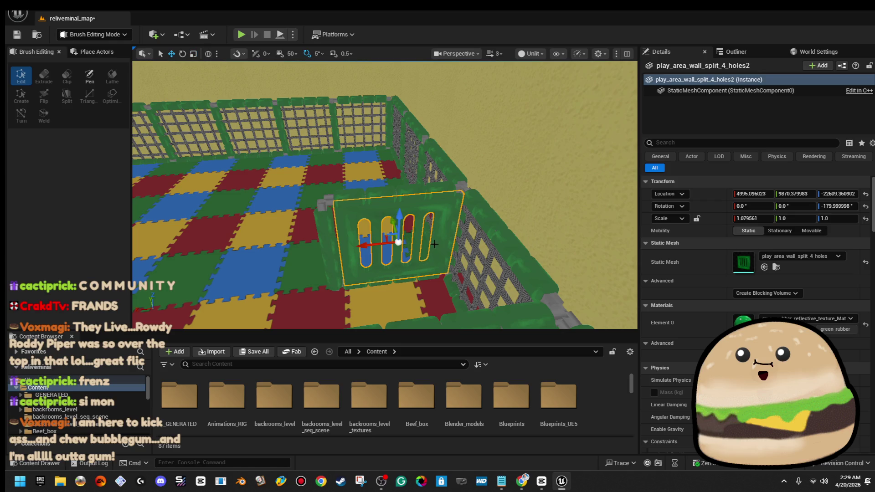
mouse_move(367, 246)
left_mouse_down()
mouse_move(383, 246)
mouse_move(328, 232)
mouse_move(378, 233)
mouse_move(378, 223)
mouse_move(378, 242)
left_mouse_up()
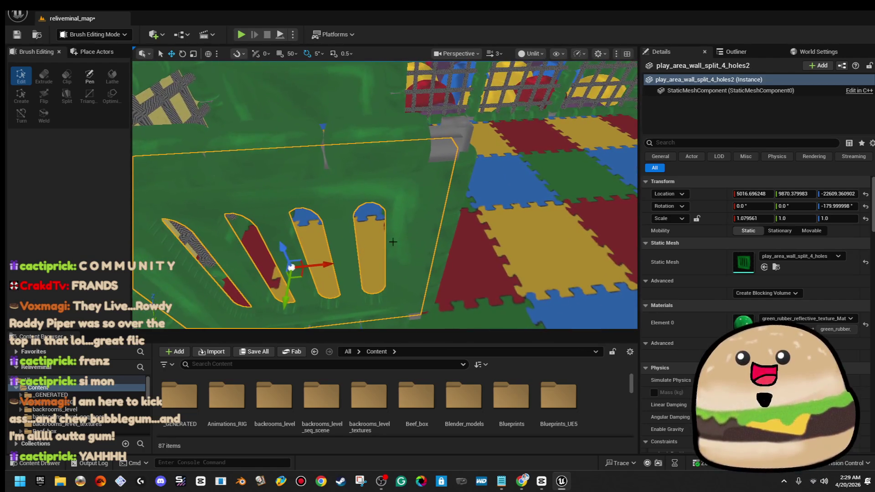
Step: Move the four-piece wall section right, rotate it to about -85°, and set play_area_pole633 to X 5488.3
left_click(440, 183, "ctrl")
left_click(403, 146, "ctrl")
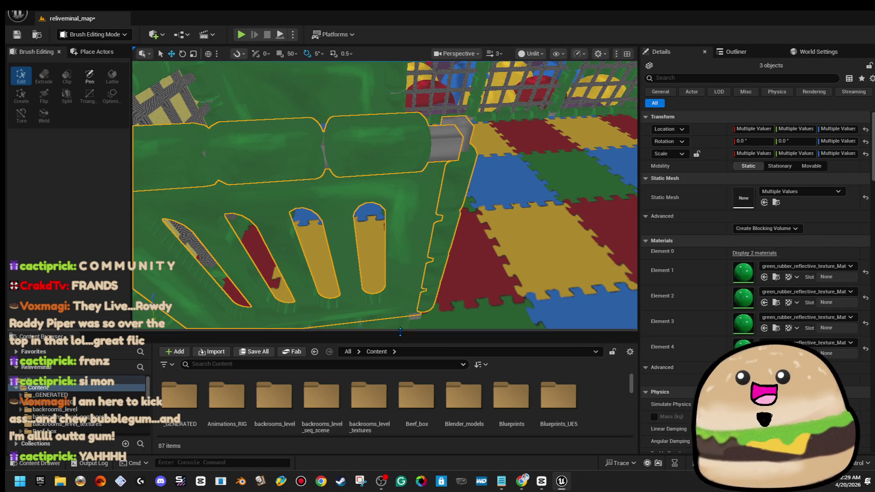
left_click(392, 318, "ctrl")
scroll(385, 269, "down", 5)
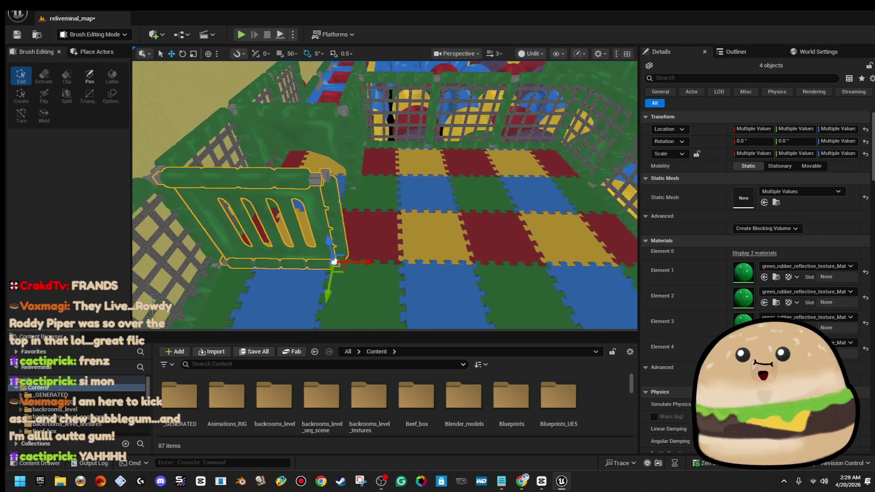
left_click_drag(356, 261, 467, 269)
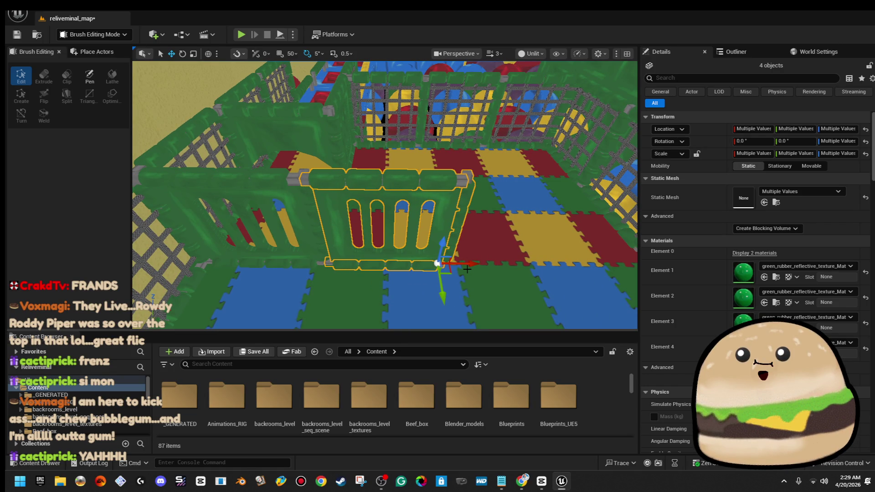
mouse_move(467, 269)
left_mouse_down()
mouse_move(579, 269)
mouse_move(417, 241)
left_mouse_up()
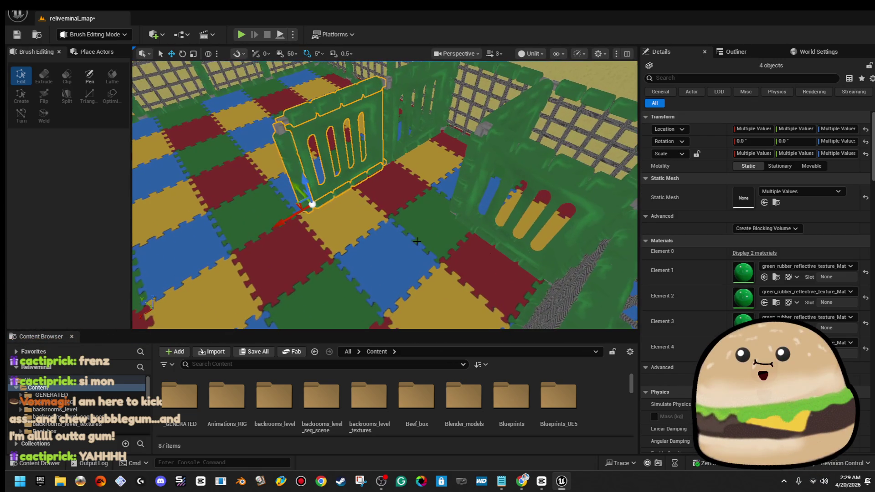
left_click_drag(316, 246, 275, 255)
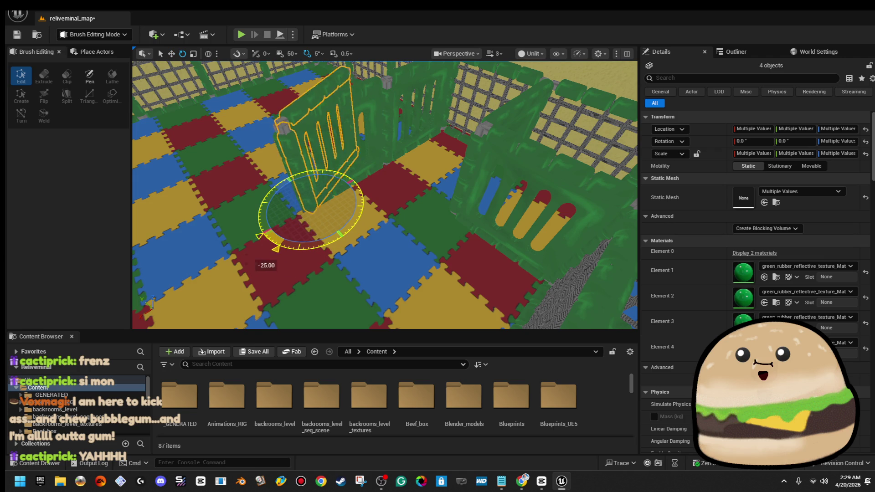
left_click_drag(336, 245, 341, 242)
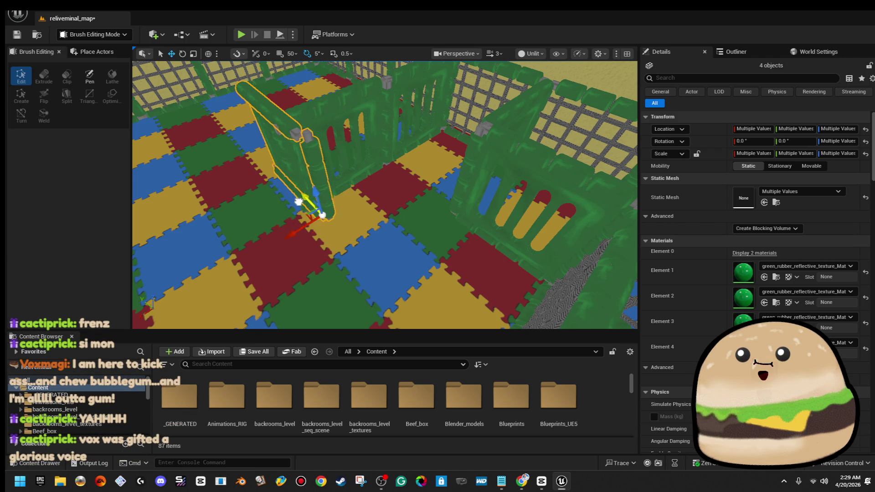
left_click_drag(351, 247, 338, 253)
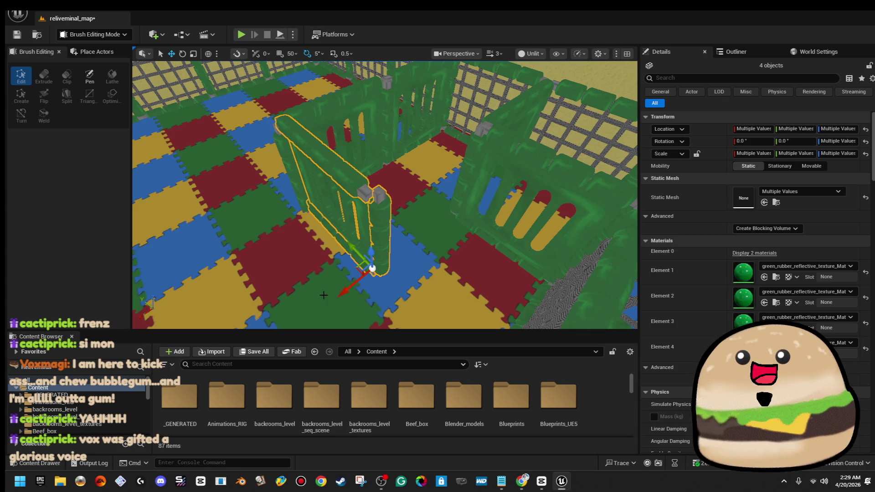
left_click(345, 175)
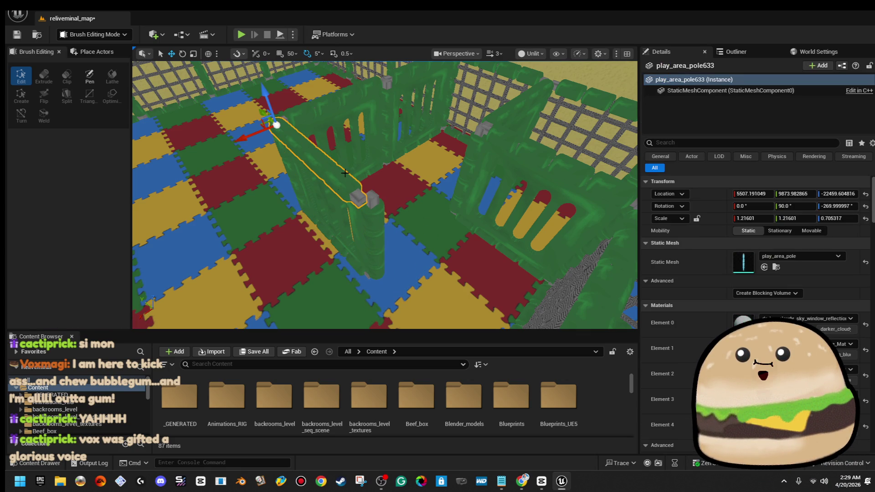
left_click_drag(234, 137, 243, 173)
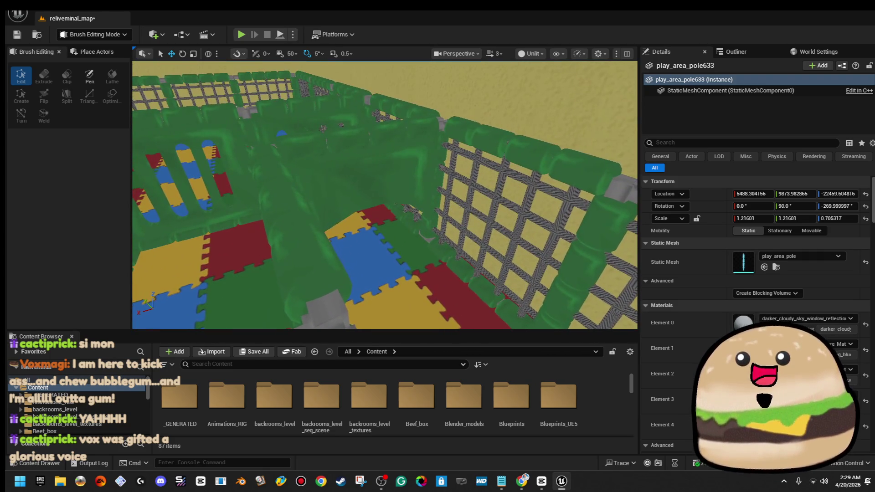
Step: Slide the half-height wall panel and its top rail sideways into place
left_click(391, 139)
left_click(395, 129, "ctrl")
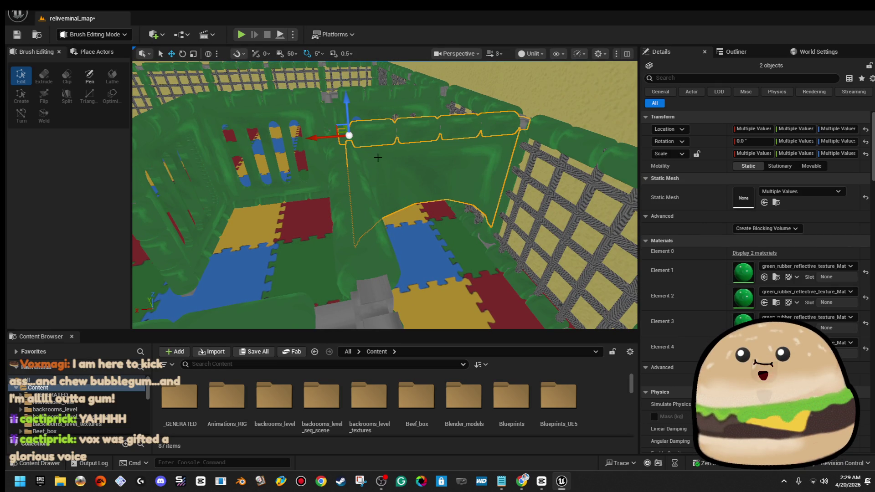
mouse_move(327, 136)
left_mouse_down()
mouse_move(423, 154)
mouse_move(422, 144)
mouse_move(145, 188)
mouse_move(268, 224)
left_mouse_up()
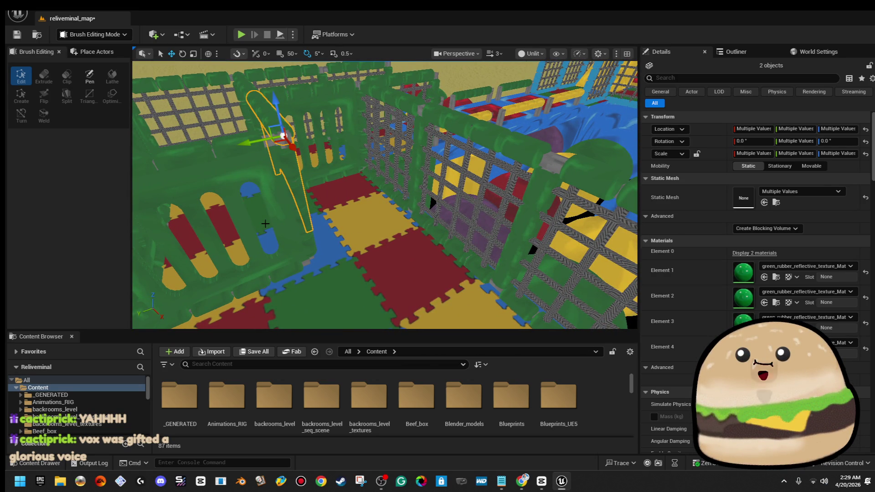
left_click_drag(264, 224, 245, 167)
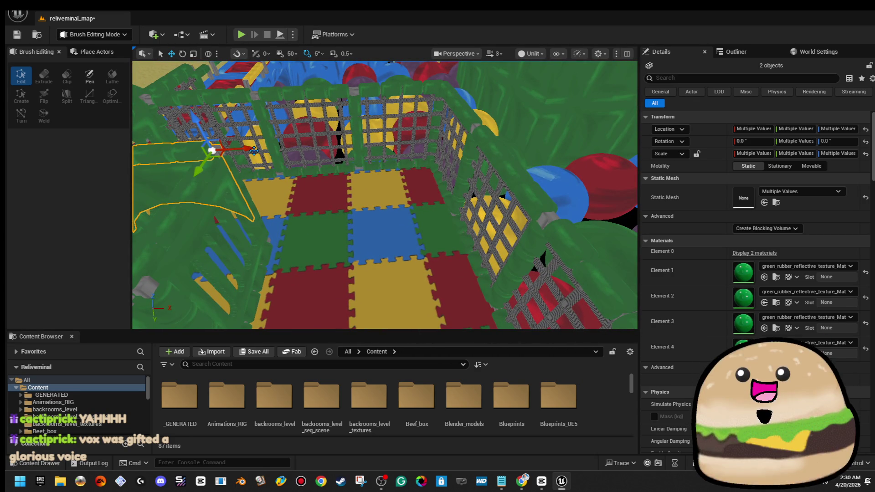
left_click_drag(401, 148, 364, 157)
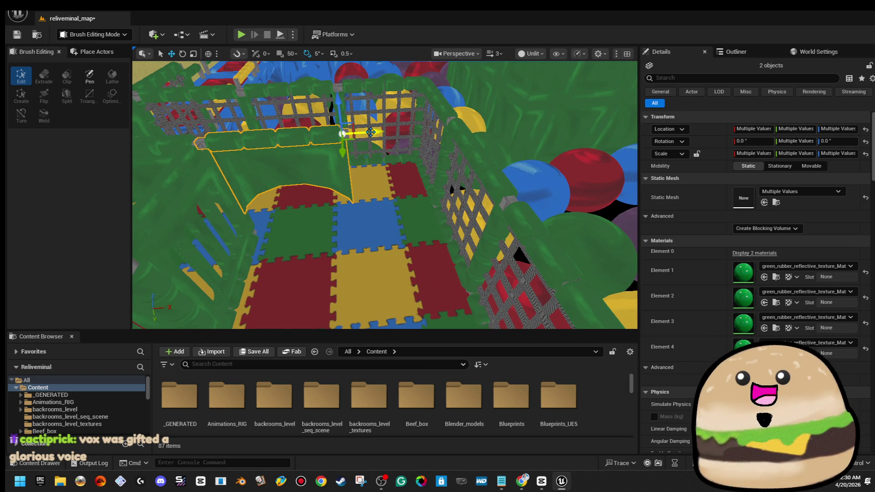
mouse_move(478, 126)
left_mouse_down()
mouse_move(487, 124)
mouse_move(397, 173)
mouse_move(450, 149)
left_mouse_up()
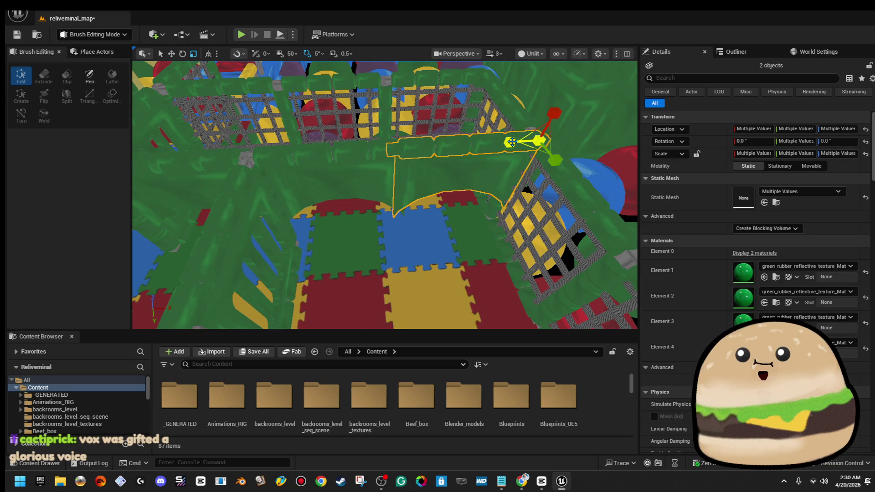
Step: Narrow play_area_wall_HALF3 along X, then select the upright pole beside it for moving
left_click(442, 178)
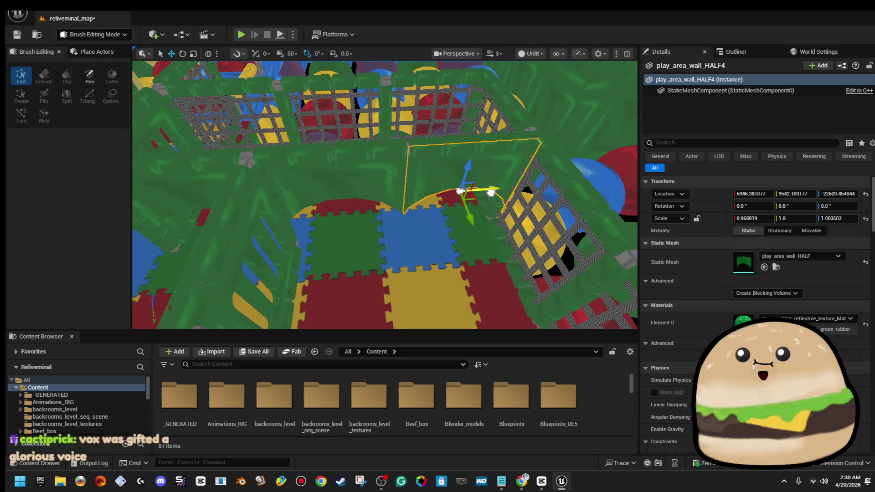
left_click(403, 188)
left_click_drag(373, 199, 378, 200)
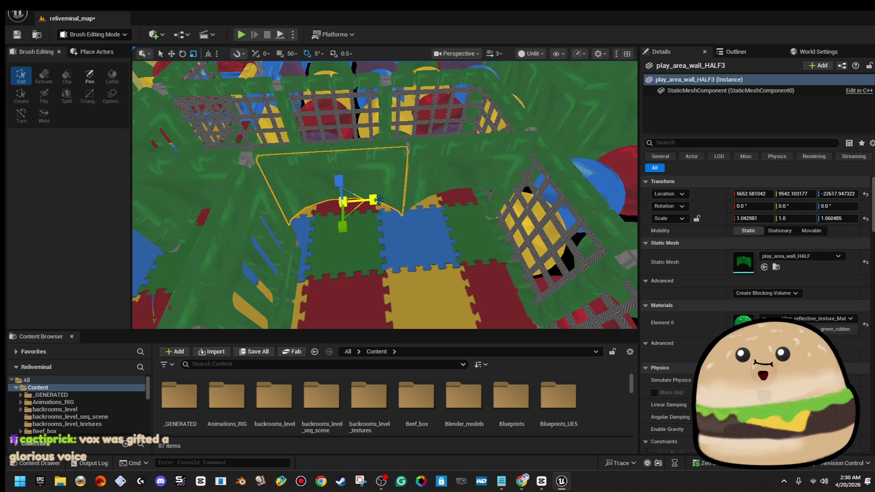
left_click_drag(258, 193, 212, 192)
left_click(273, 182)
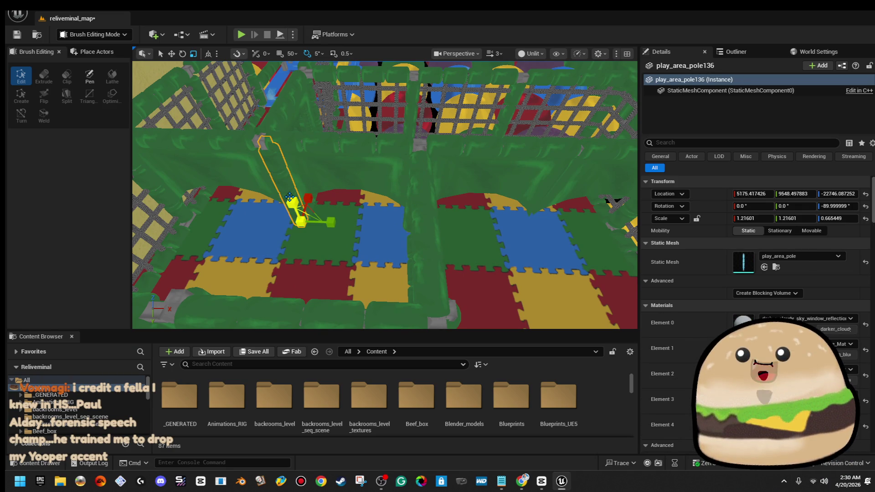
right_click(290, 157)
mouse_move(415, 126)
left_mouse_down()
mouse_move(330, 220)
mouse_move(583, 214)
mouse_move(531, 212)
mouse_move(478, 237)
mouse_move(437, 201)
mouse_move(412, 198)
left_mouse_up()
key("w")
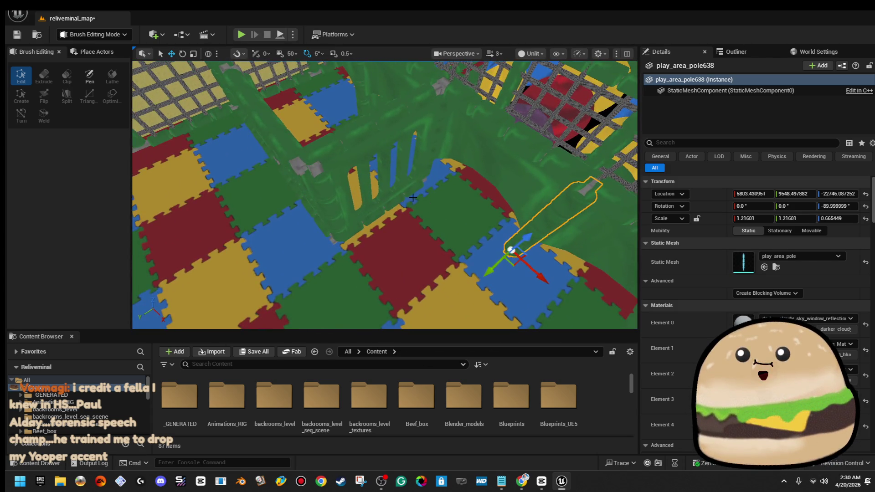
Step: Move the four-holed green wall and its two rails into the pen's open side
left_click(379, 180)
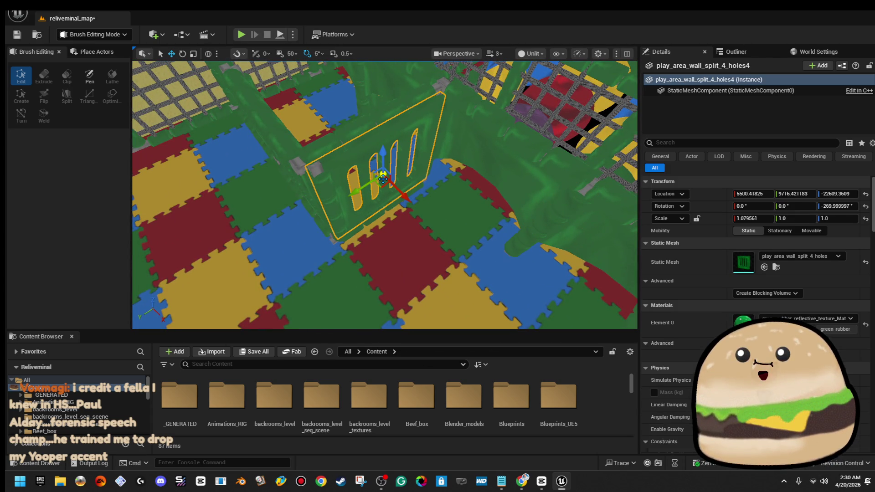
left_click(390, 204, "ctrl")
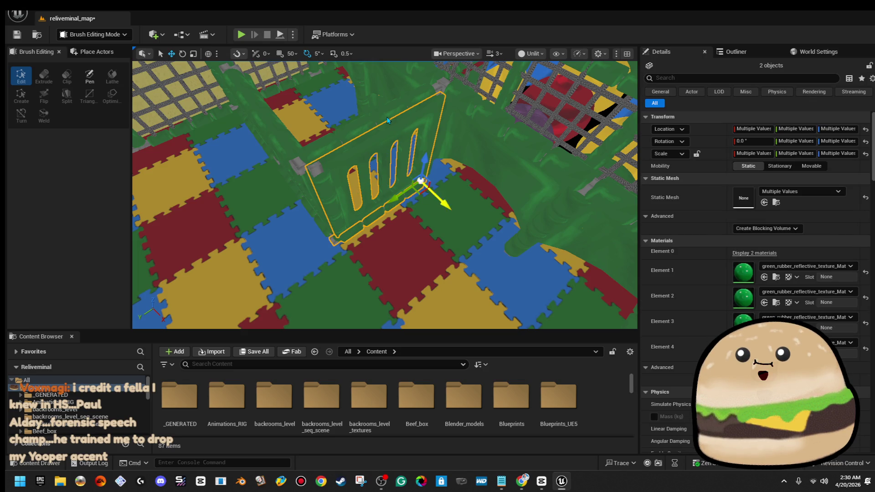
left_click(387, 120, "ctrl")
mouse_move(283, 170)
left_mouse_down()
mouse_move(456, 277)
mouse_move(502, 289)
mouse_move(479, 191)
left_mouse_up()
scroll(352, 184, "up", 2)
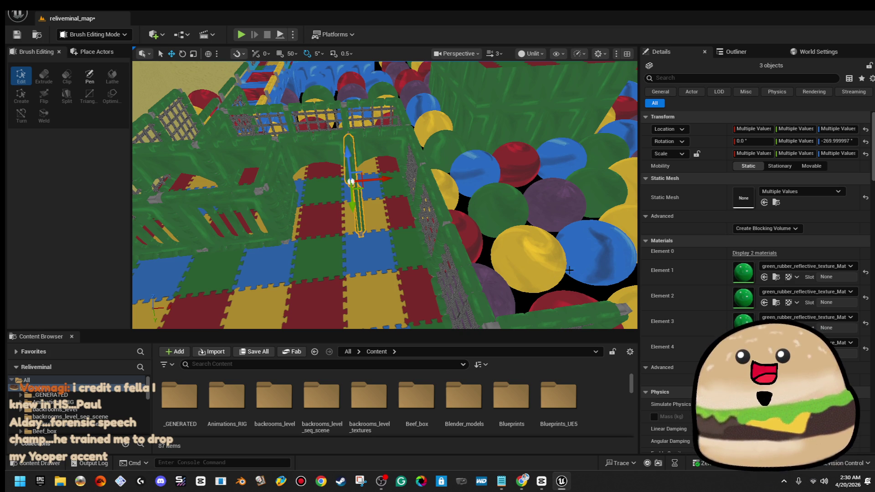
mouse_move(505, 272)
left_mouse_down()
mouse_move(461, 260)
mouse_move(456, 278)
left_mouse_up()
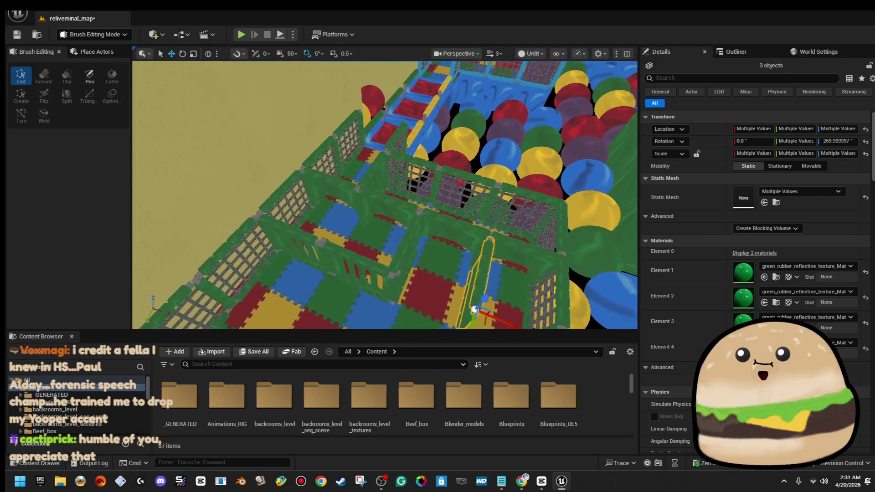
left_click_drag(455, 278, 356, 226)
mouse_move(353, 172)
left_mouse_down()
mouse_move(323, 182)
mouse_move(323, 196)
mouse_move(392, 218)
mouse_move(401, 210)
left_mouse_up()
Step: Select the gate's poles and the post at its left edge, checking the gate from the left
left_click(323, 169)
key("Escape")
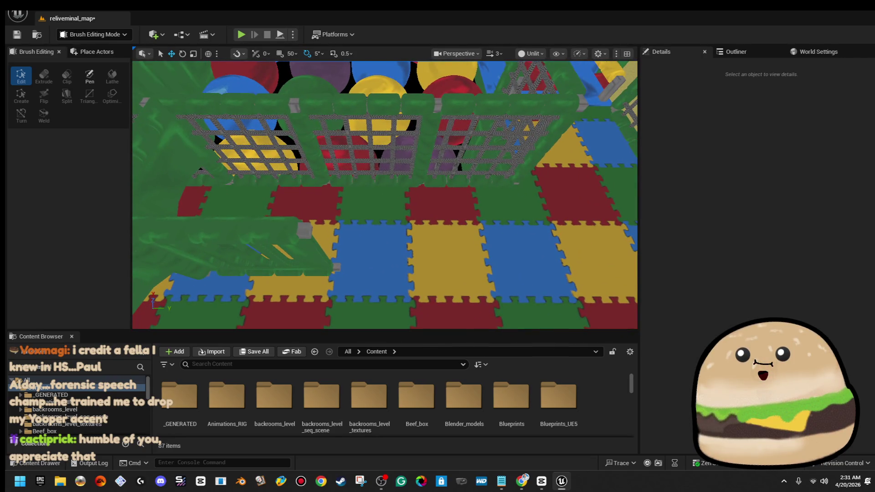
left_click(308, 231)
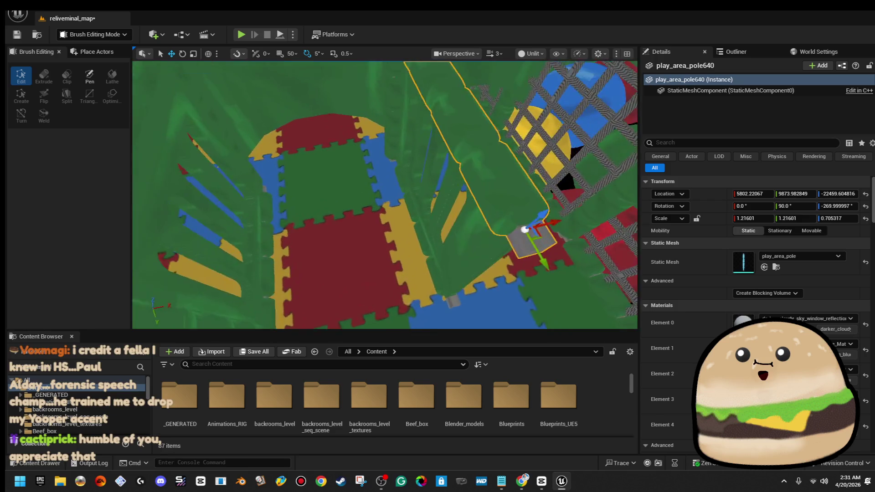
left_click(399, 220, "ctrl")
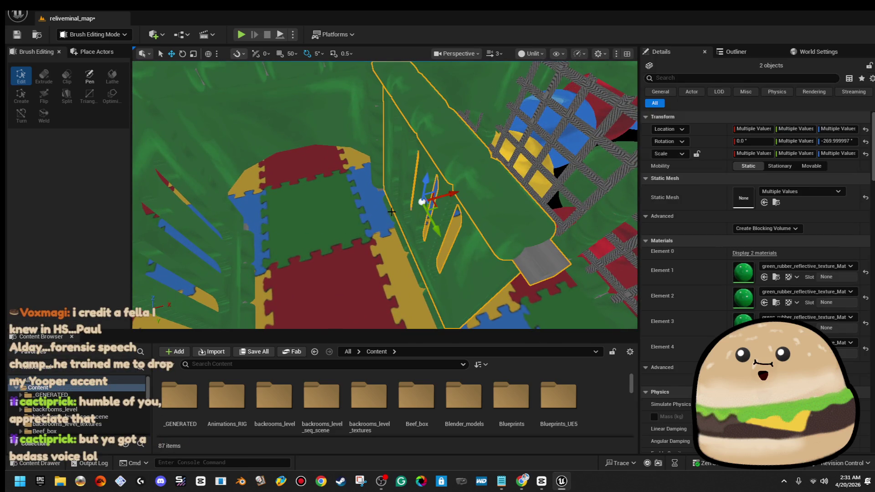
left_click_drag(391, 211, 327, 223)
left_click(209, 189, "ctrl")
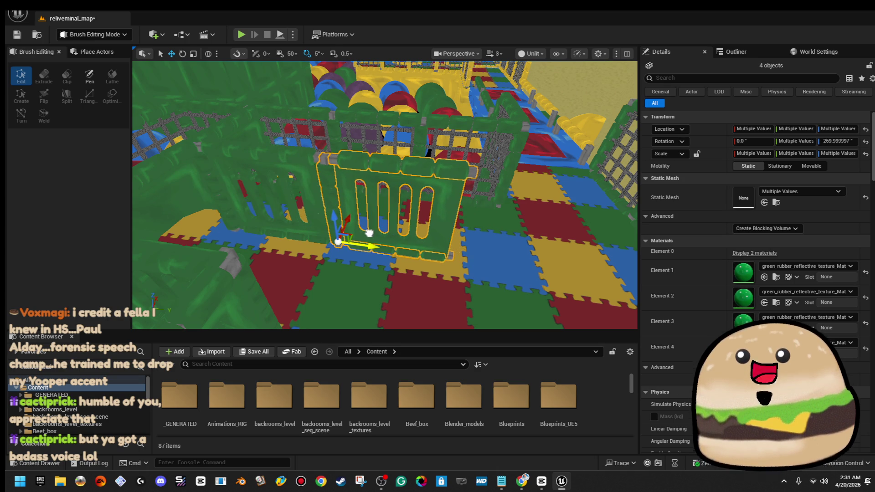
left_click_drag(406, 236, 424, 228)
mouse_move(320, 242)
left_mouse_down()
mouse_move(269, 239)
mouse_move(321, 224)
mouse_move(259, 224)
left_mouse_up()
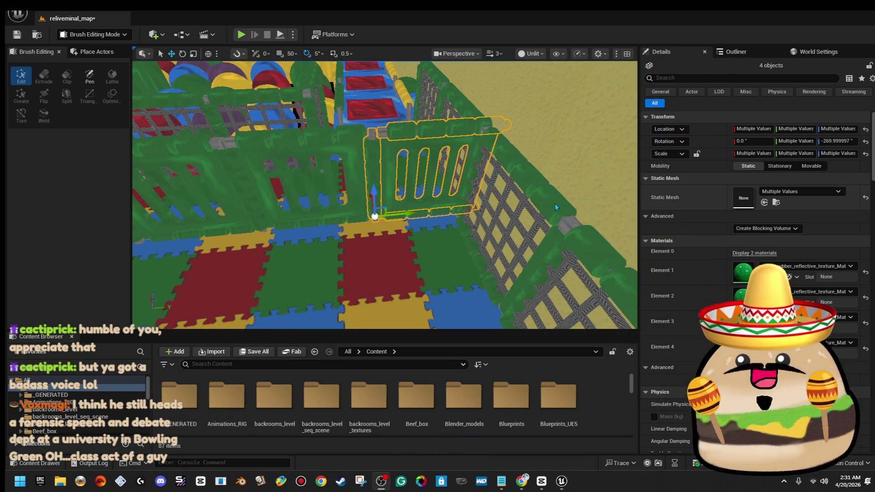
left_click_drag(556, 207, 549, 215)
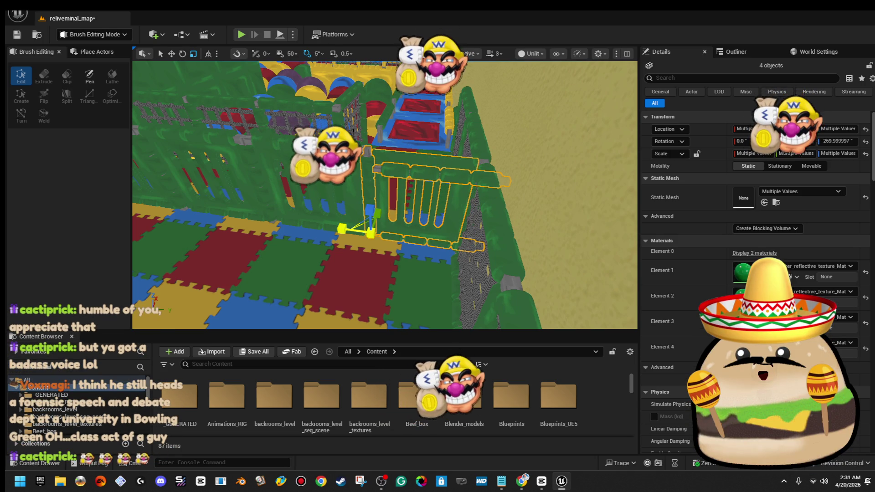
Step: Pick out the fence's rail poles, ending on the bottom rail of the lower fence
left_click(421, 237)
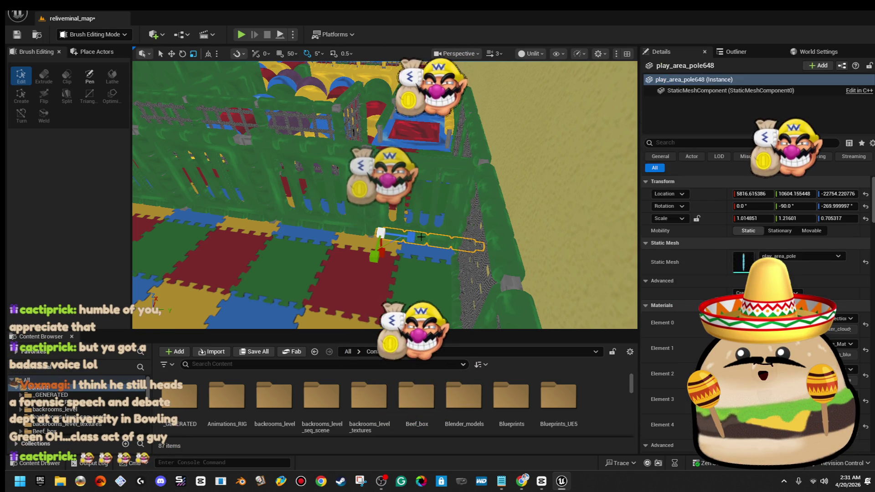
left_click(474, 175)
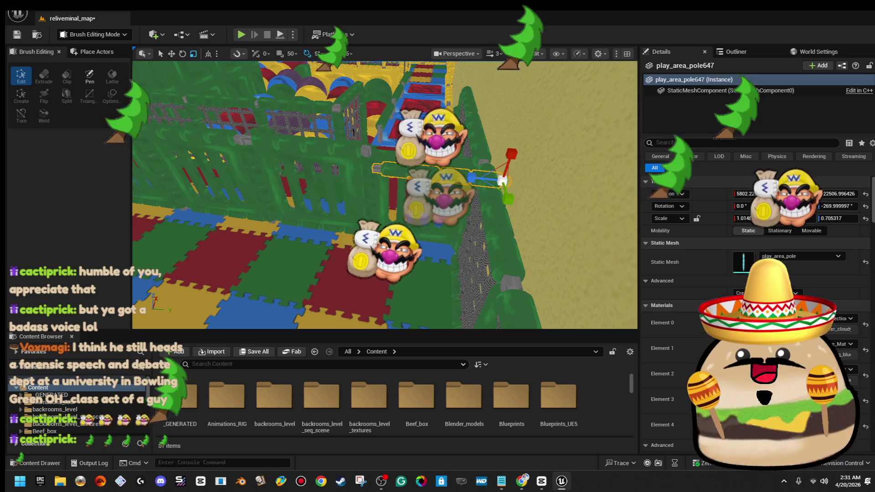
key("Escape")
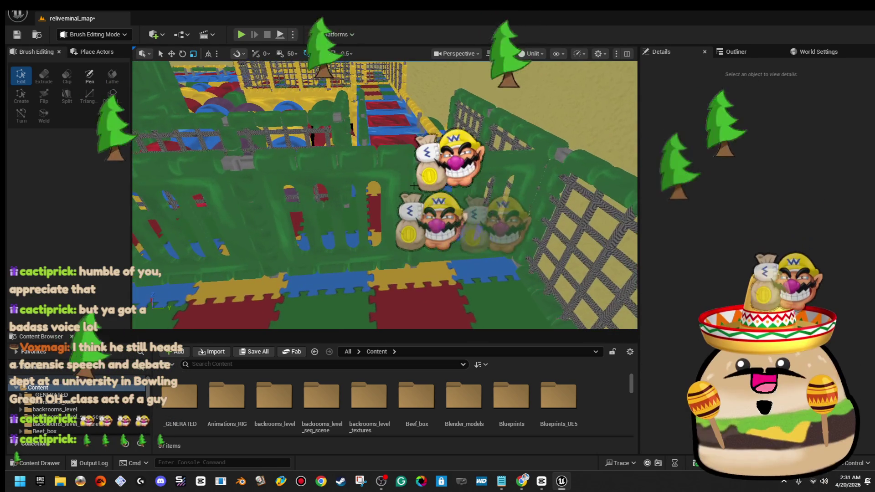
left_click(413, 186)
key("Escape")
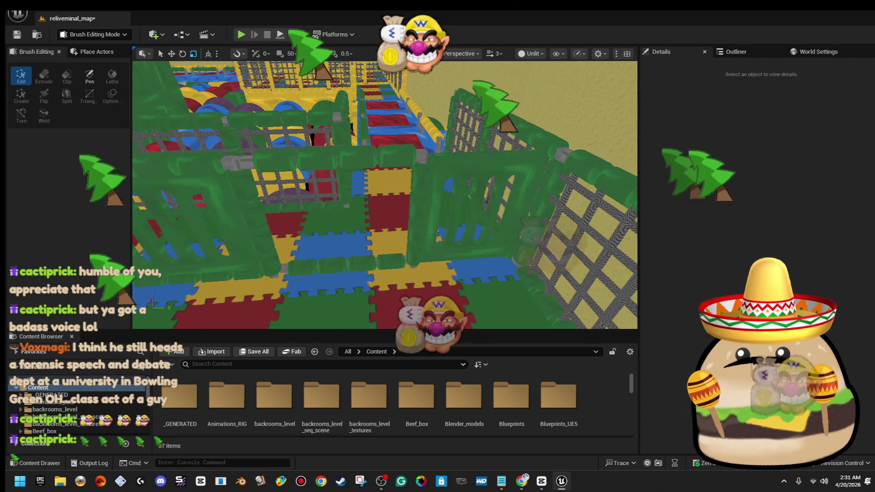
left_click(283, 274)
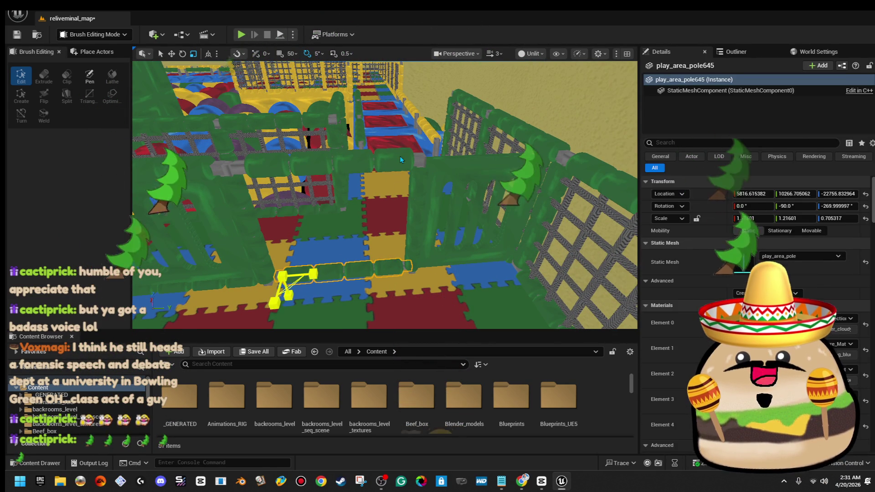
Step: Shift the two fence rails left, then align the upright pole and holed panel beside them
left_click(400, 160, "ctrl")
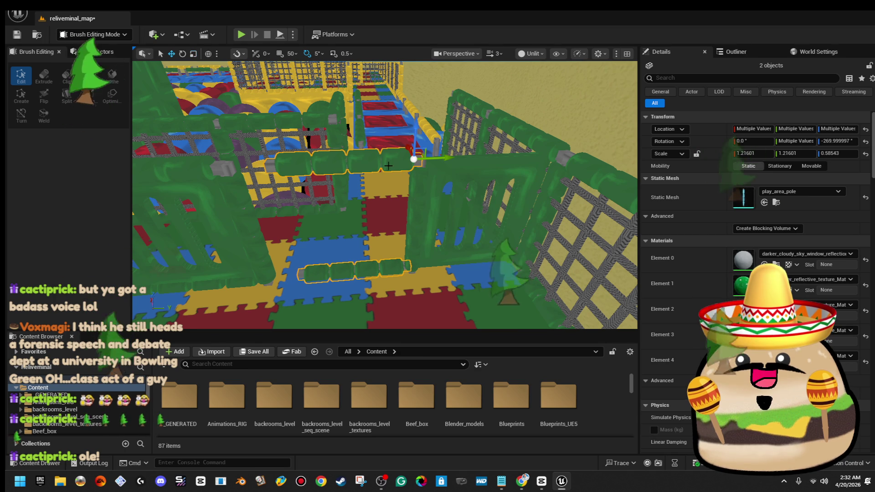
left_click_drag(447, 157, 424, 158)
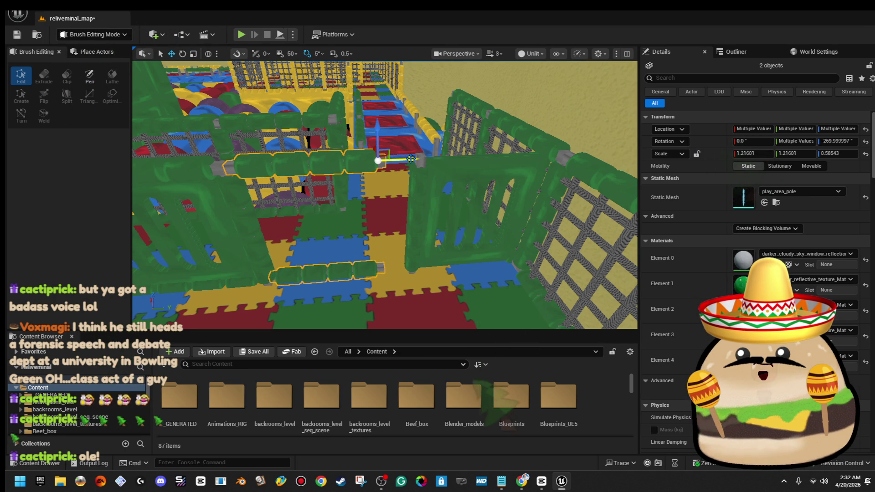
left_click(423, 188)
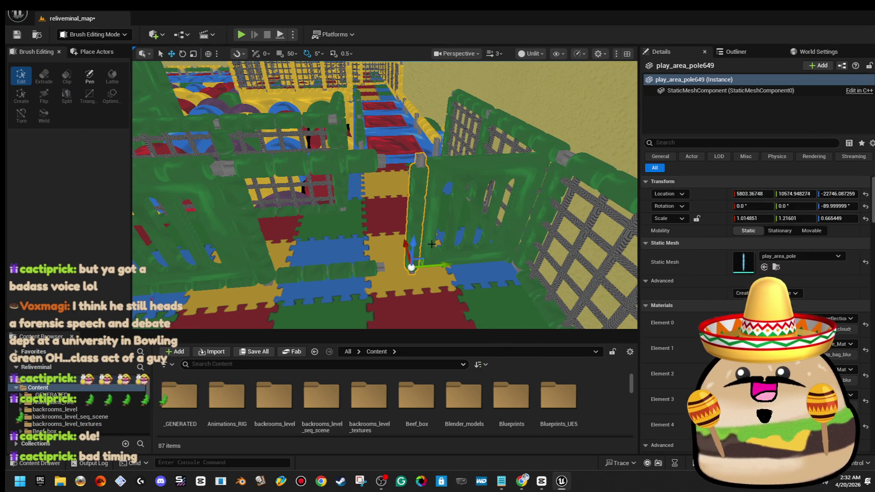
left_click(431, 245, "ctrl")
left_click_drag(507, 213, 479, 214)
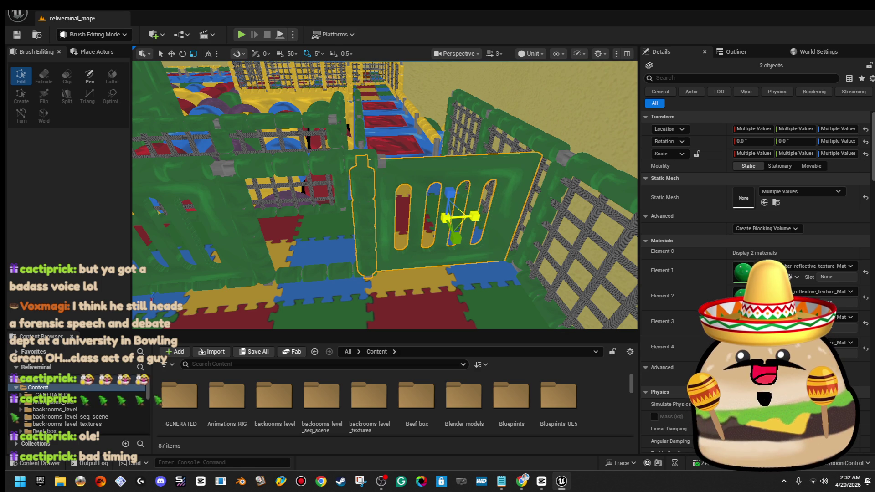
left_click_drag(485, 221, 495, 216)
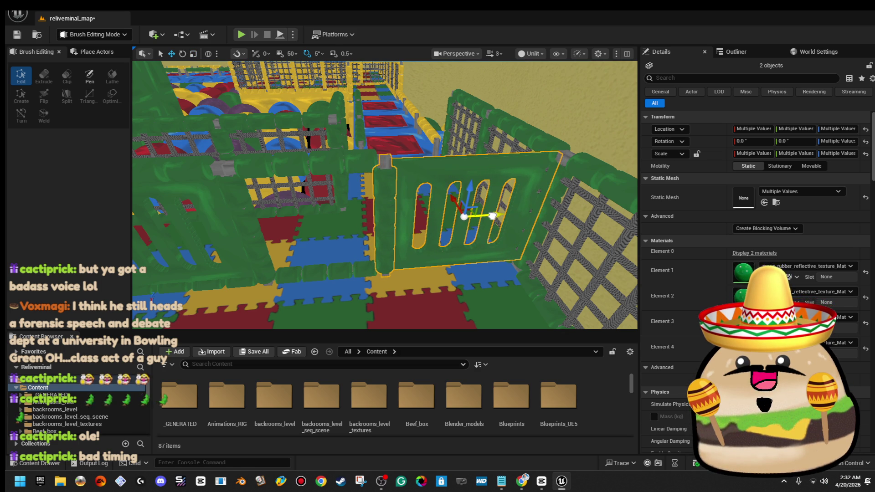
Step: Raise play_area_pole647's Z scale to about 0.766498
left_click(539, 192)
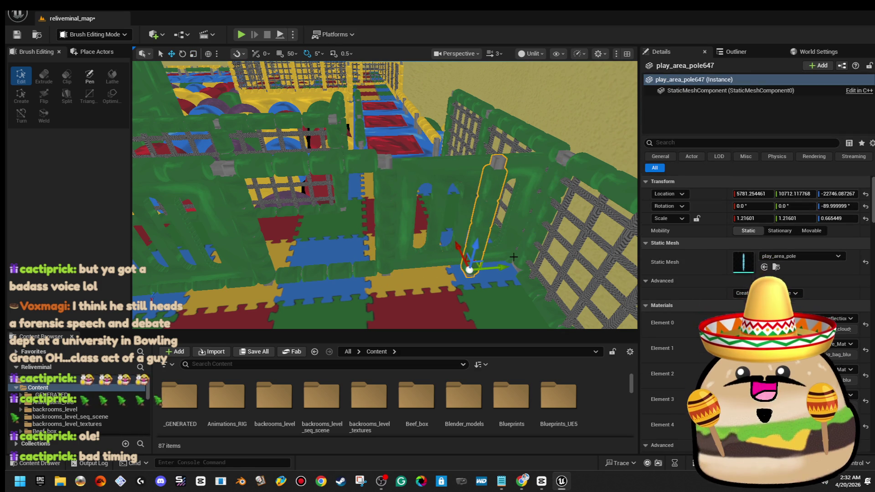
key("Escape")
mouse_move(514, 257)
left_mouse_down()
mouse_move(456, 252)
mouse_move(497, 231)
mouse_move(389, 235)
left_mouse_up()
left_click(495, 222)
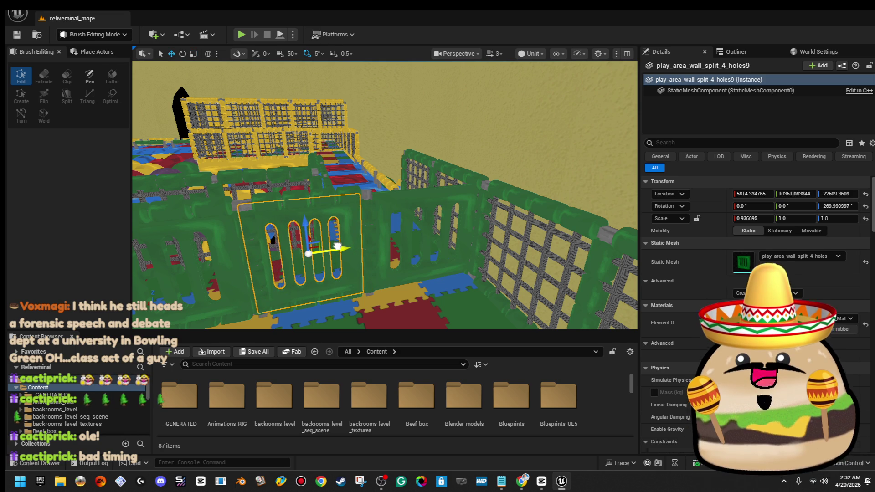
mouse_move(341, 247)
left_mouse_down()
mouse_move(332, 254)
mouse_move(421, 246)
mouse_move(428, 233)
left_mouse_up()
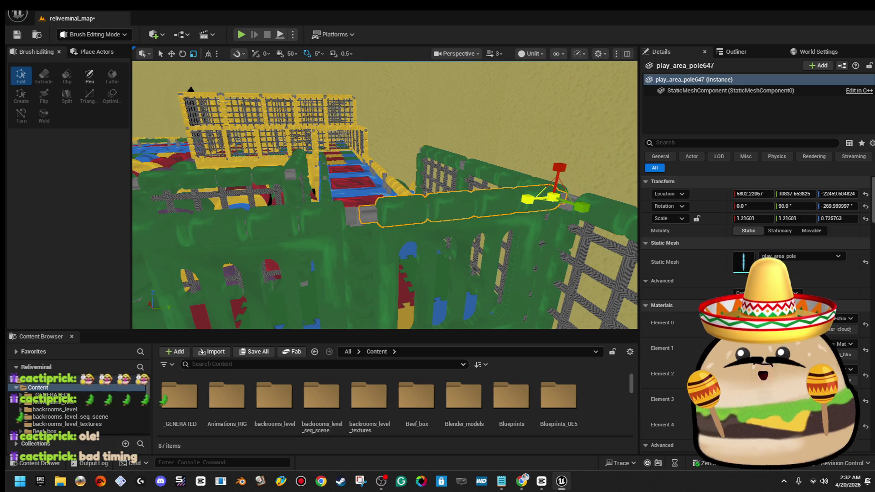
mouse_move(428, 232)
left_mouse_down()
mouse_move(391, 194)
mouse_move(484, 193)
mouse_move(455, 196)
mouse_move(428, 221)
left_mouse_up()
right_click(415, 210)
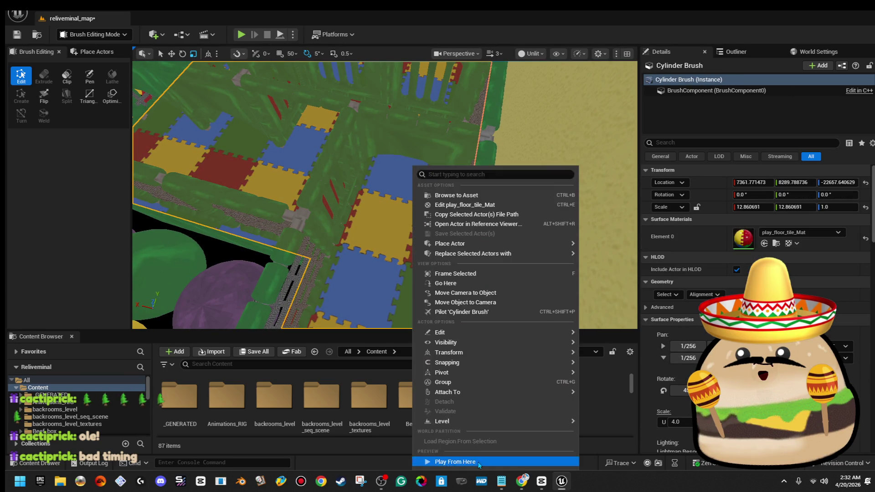
left_click(480, 456)
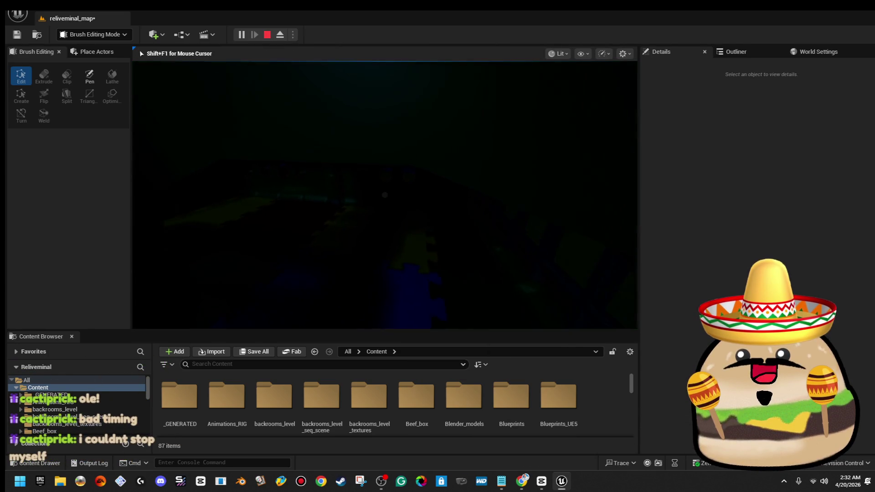
key("Escape")
left_click_drag(385, 195, 362, 205)
left_click_drag(466, 187, 467, 187)
left_click(484, 178)
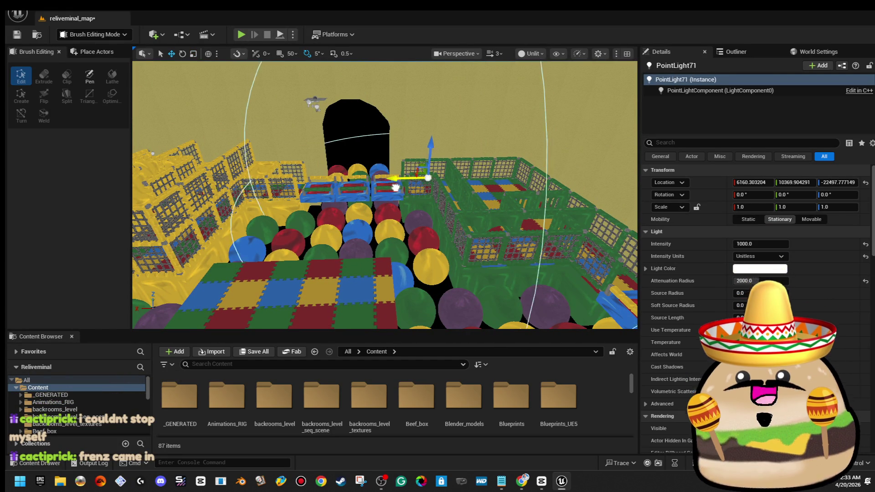
Step: Move PointLight71 to about X 5293.26, Y 9697.76, above the small pen's floor mats
left_click_drag(482, 188, 444, 184)
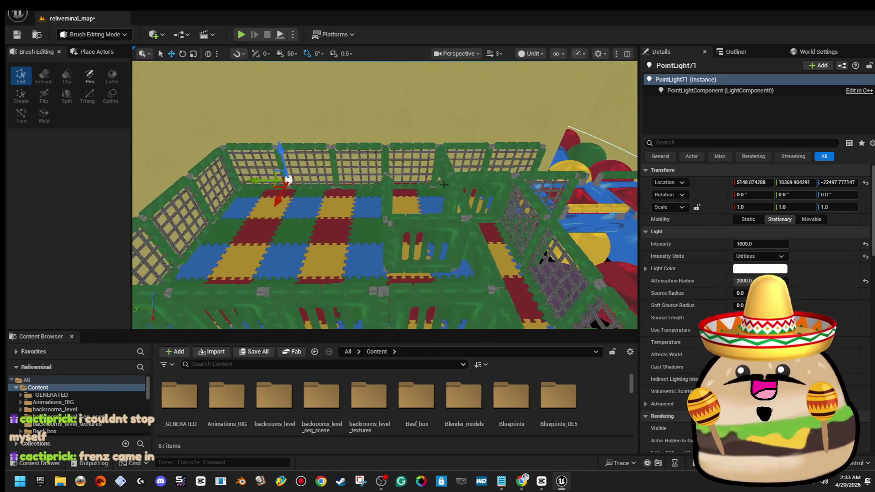
left_click_drag(380, 196, 391, 214)
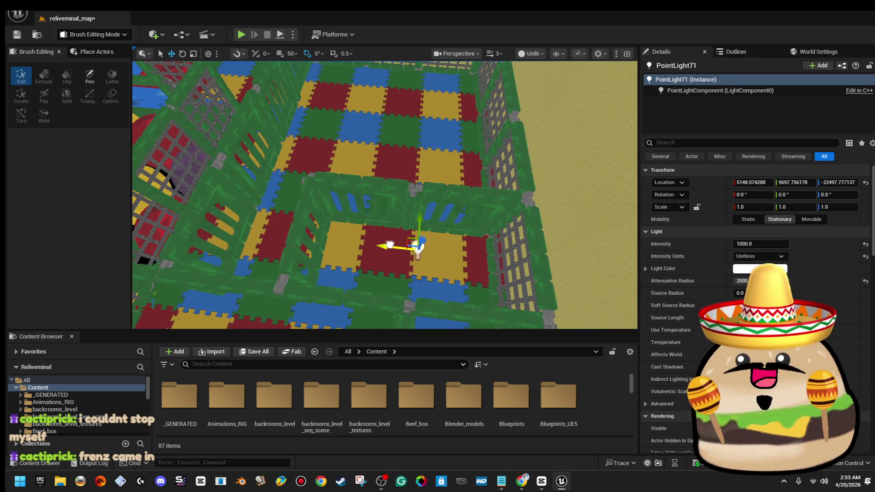
mouse_move(338, 251)
left_mouse_down()
mouse_move(327, 230)
mouse_move(379, 281)
left_mouse_up()
right_click(426, 242)
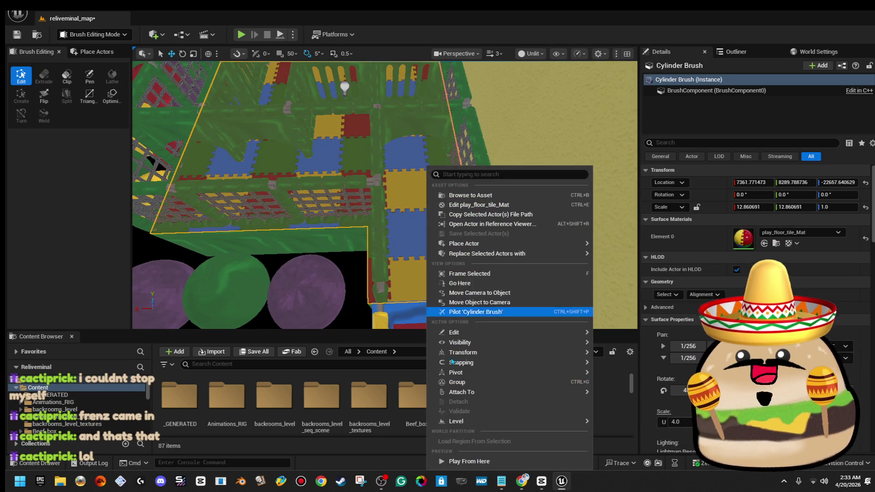
left_click(458, 461)
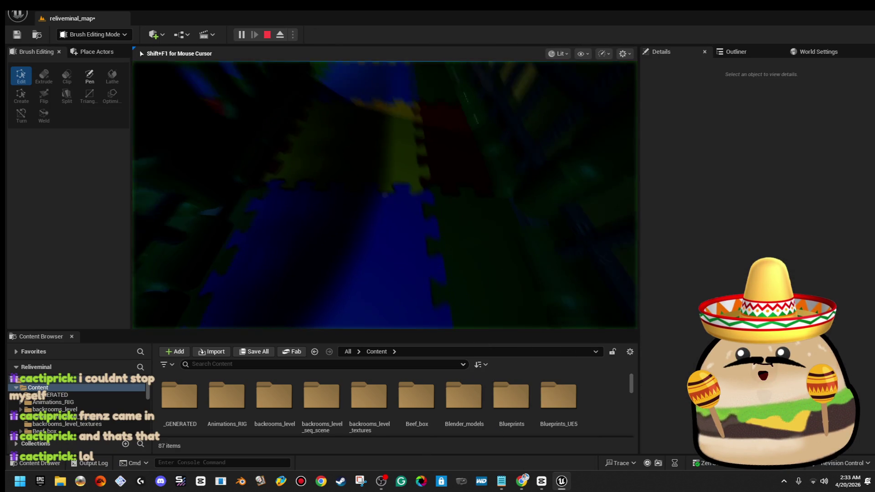
key("w")
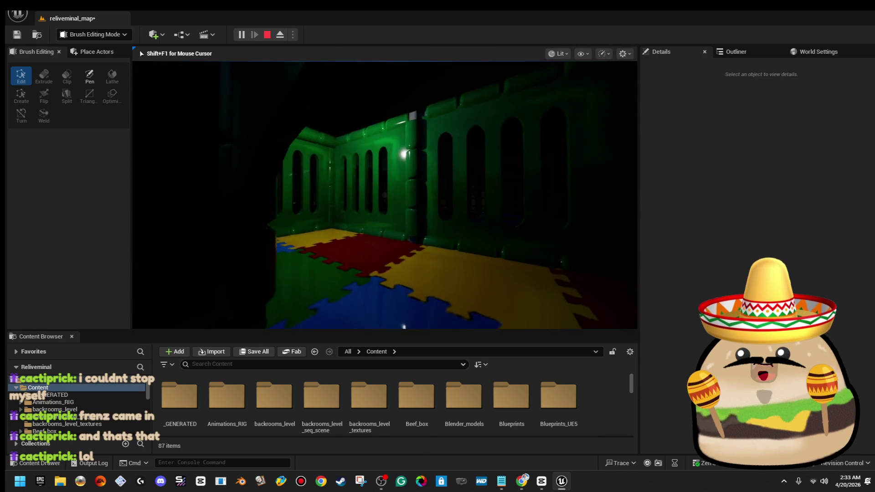
key("w")
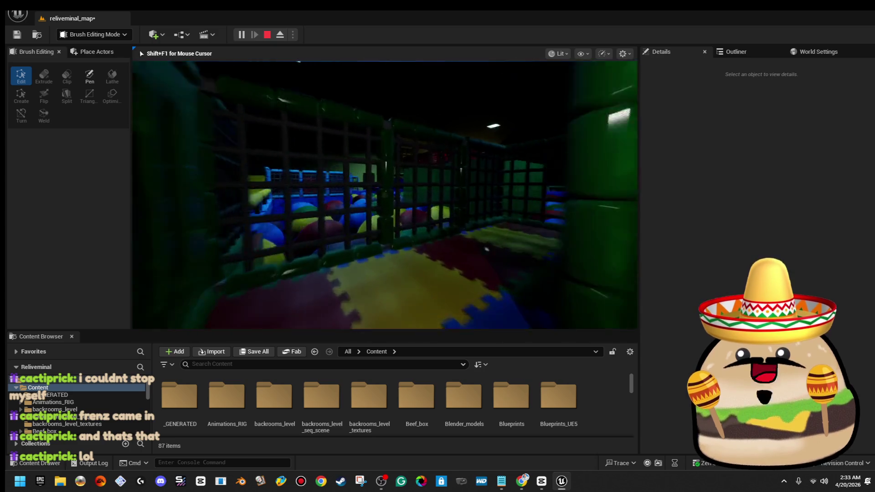
key("w")
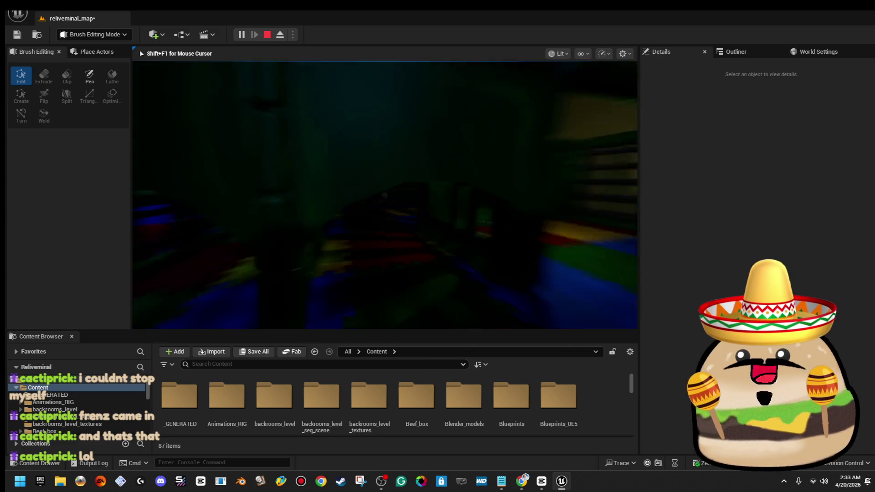
key("w")
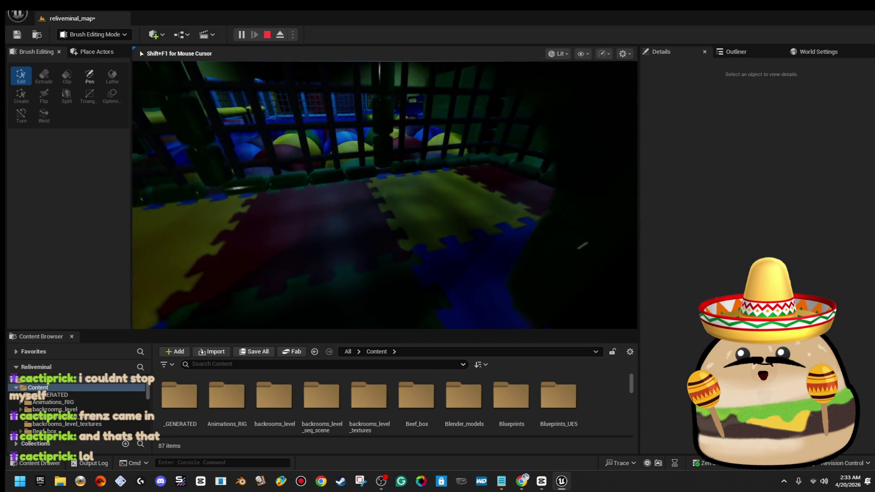
key("w")
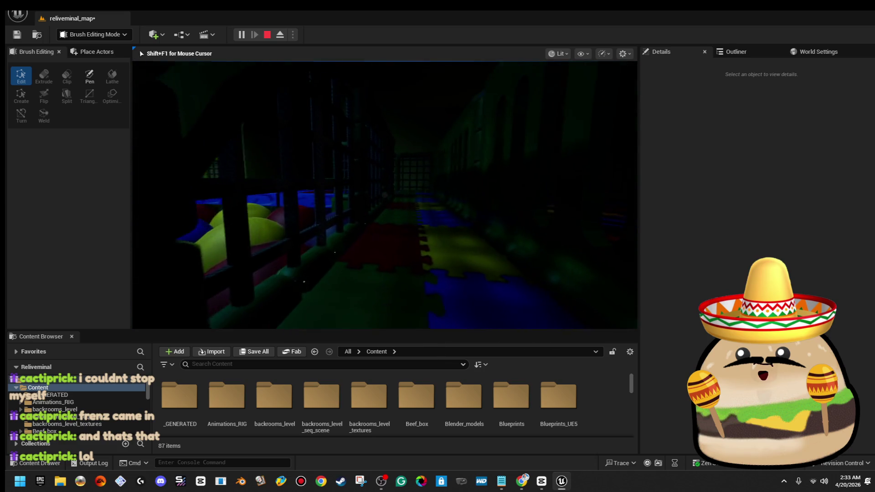
key("w")
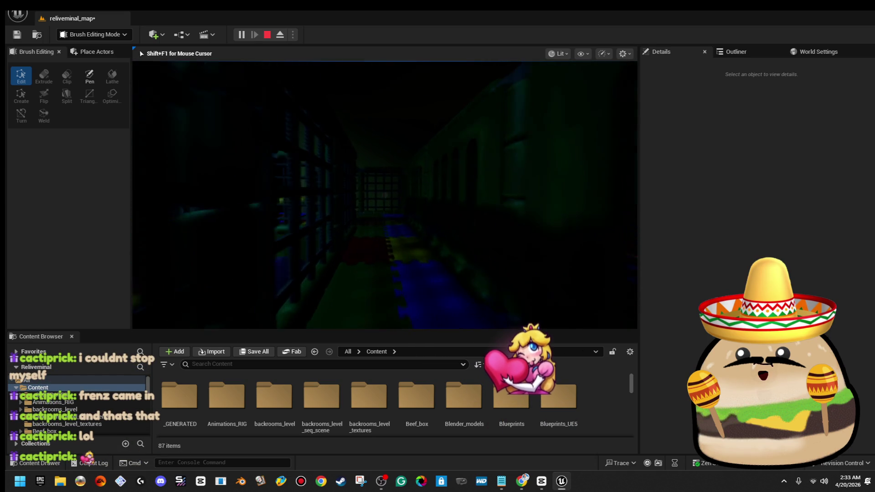
key("w")
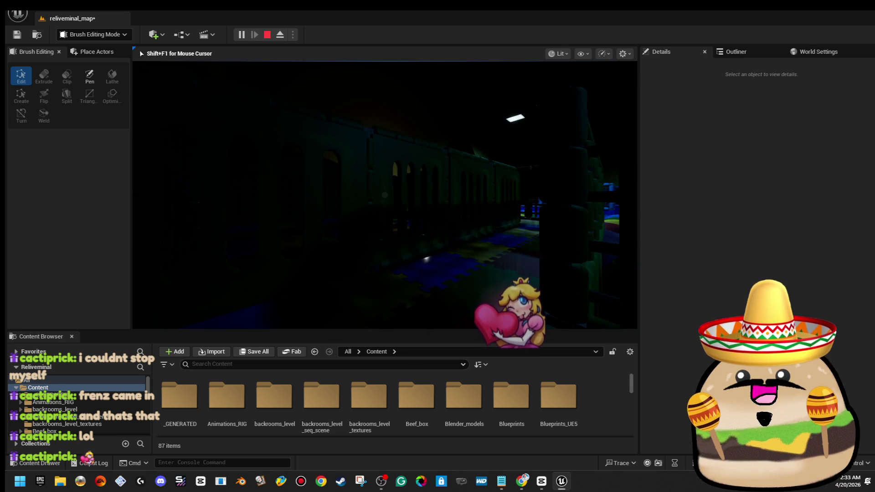
key("Escape")
key("w")
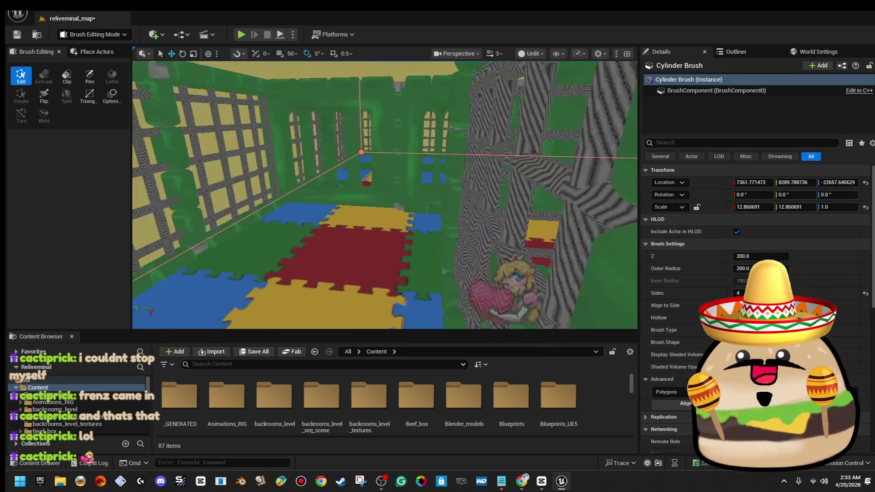
Step: Select the rail pole on the wall and raise play_area_pole648's Z scale to 0.713404
key("w")
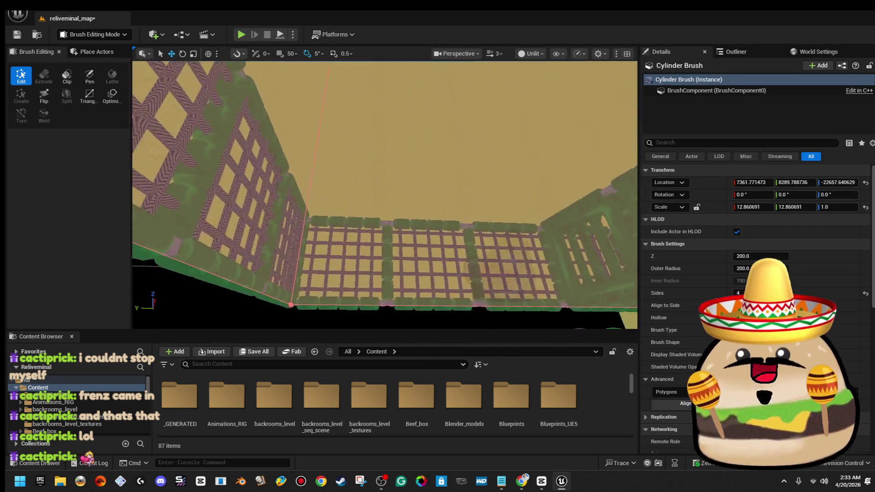
left_click(532, 222)
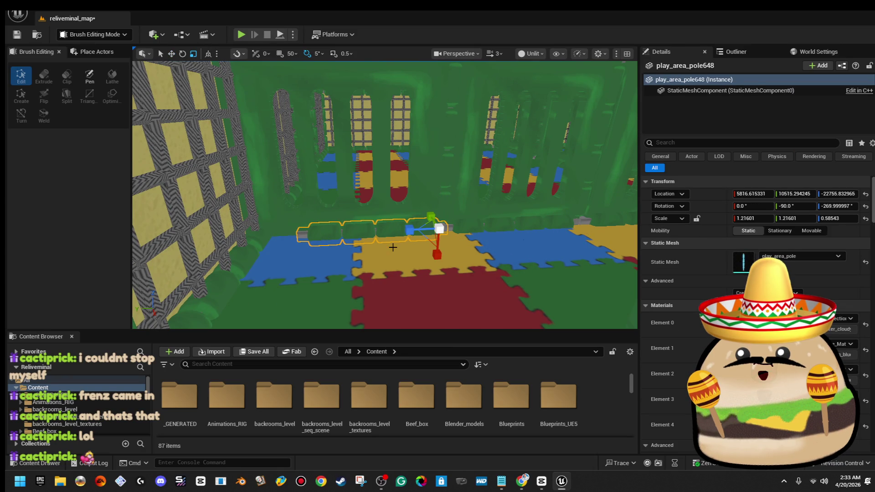
key("w")
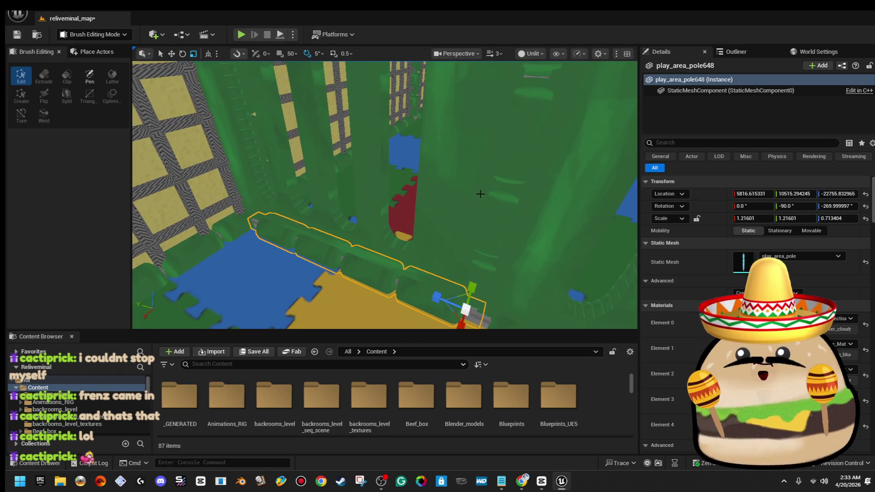
key("s")
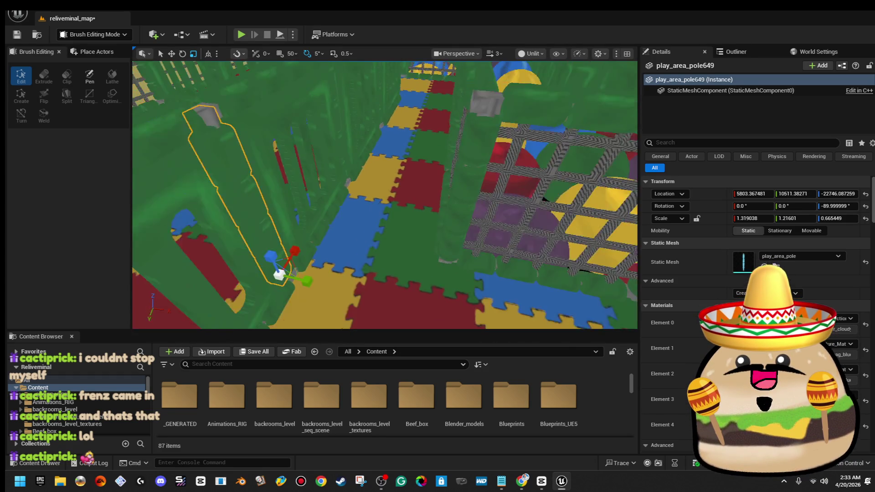
key("w")
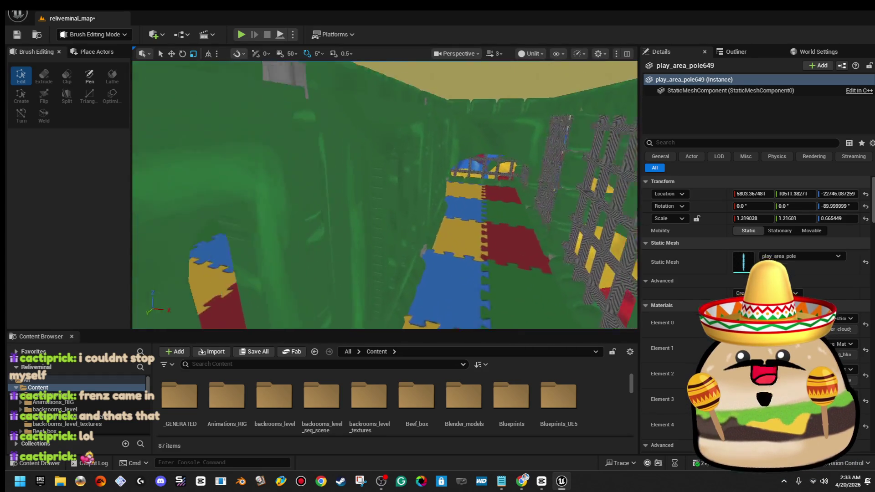
left_click(296, 214, "ctrl")
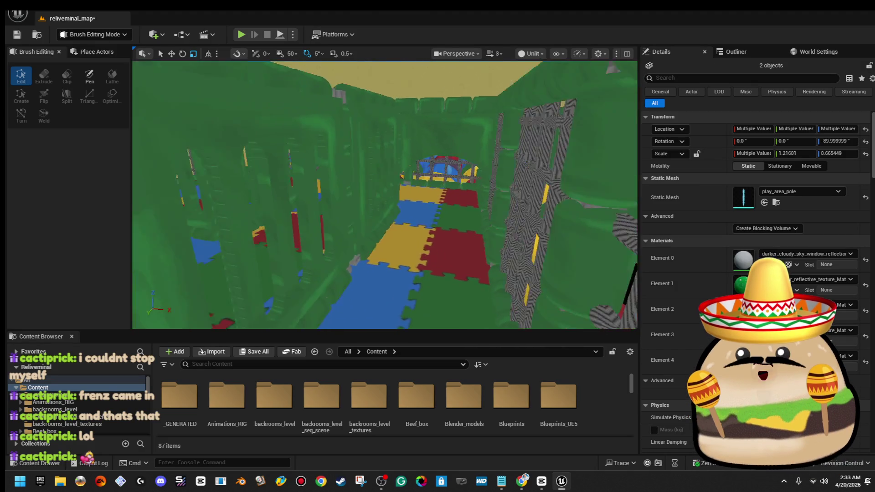
key("w")
left_click_drag(456, 211, 453, 255)
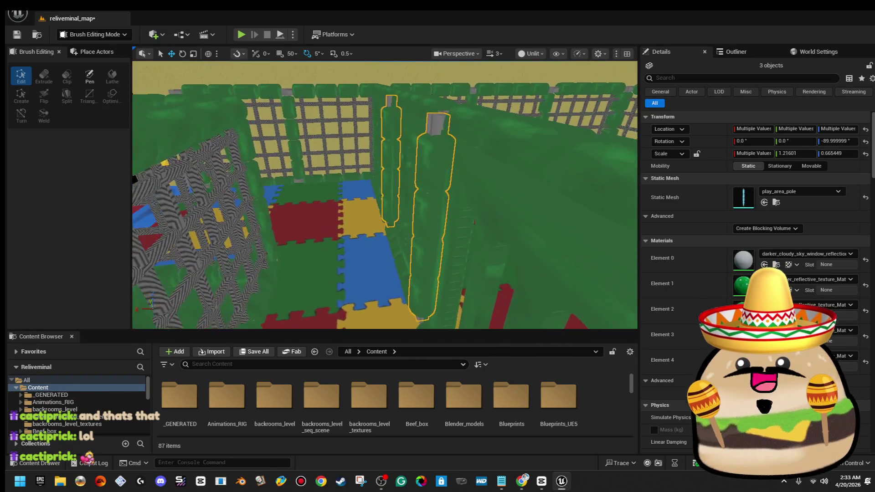
Step: Inspect the rope net and pen from above, then select play_area_wall_split_4_holes9
left_click(473, 137)
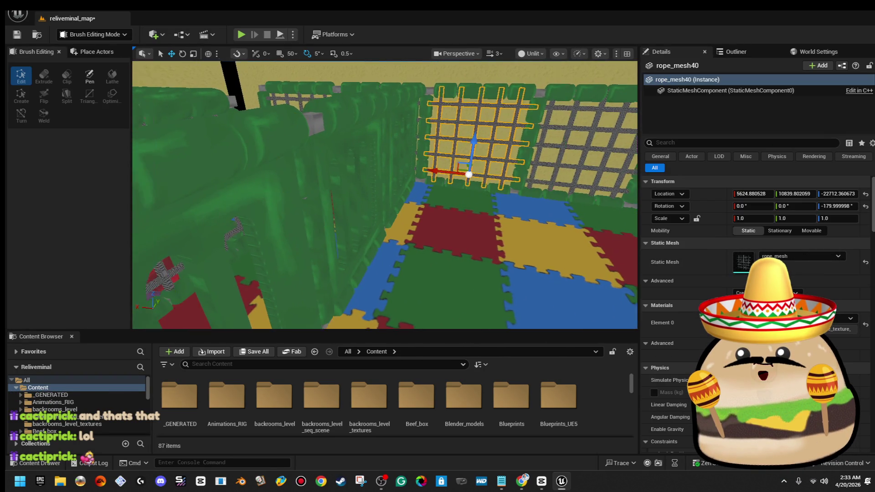
left_click_drag(385, 196, 365, 210)
mouse_move(425, 167)
left_mouse_down()
mouse_move(413, 187)
mouse_move(425, 167)
left_mouse_up()
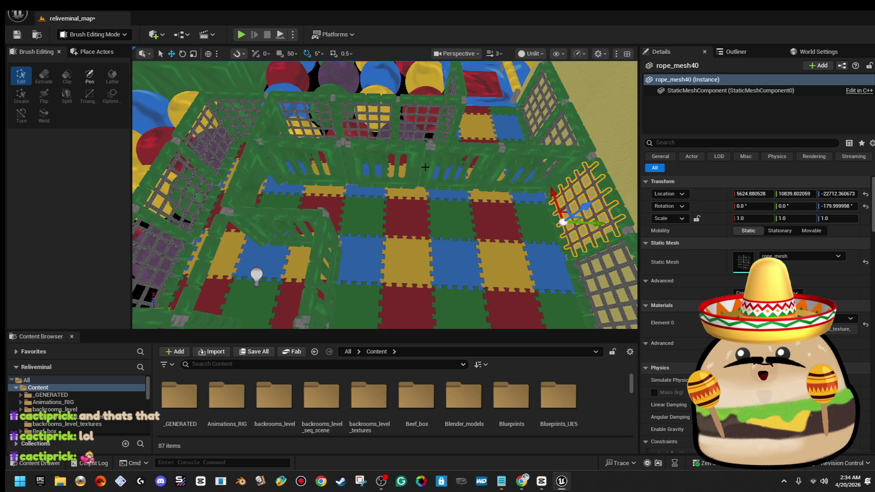
mouse_move(425, 167)
left_mouse_down()
mouse_move(392, 187)
mouse_move(375, 169)
mouse_move(417, 170)
left_mouse_up()
left_click(416, 170)
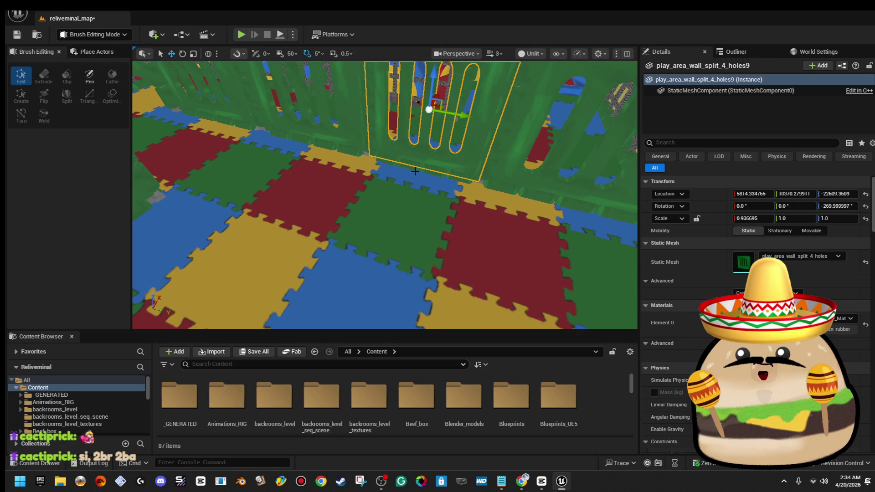
Step: Select the wall parts and top rail, rotate the group 90°, nudge the rail right and the group left
left_click(413, 166, "ctrl")
key("f")
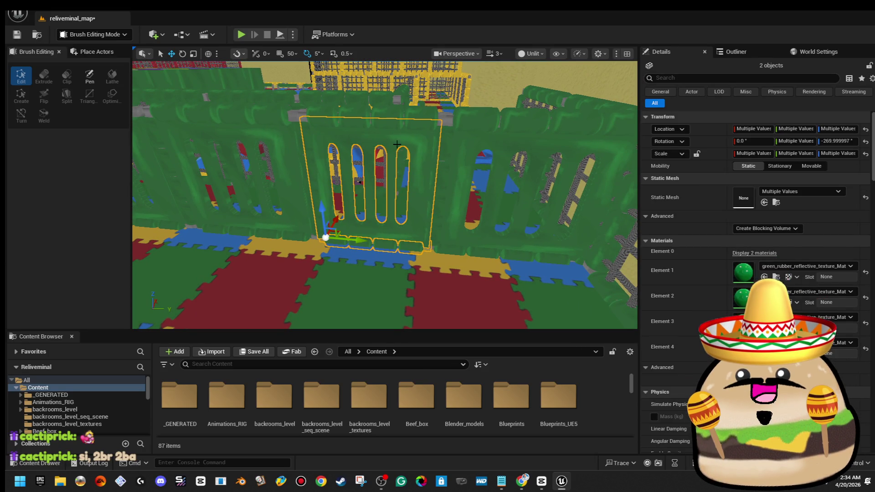
left_click(437, 117, "ctrl")
key("f")
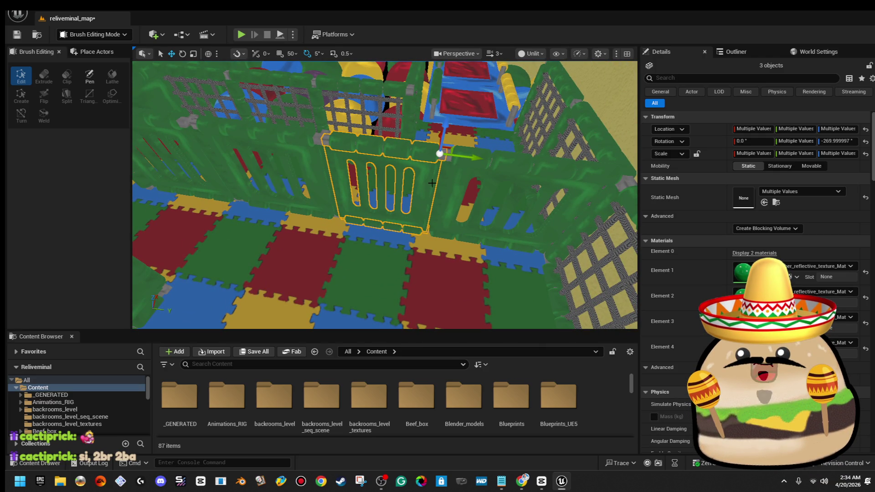
key("e")
mouse_move(456, 203)
left_mouse_down()
mouse_move(483, 235)
mouse_move(455, 239)
mouse_move(475, 248)
mouse_move(338, 230)
mouse_move(365, 218)
mouse_move(365, 205)
mouse_move(336, 221)
mouse_move(342, 259)
mouse_move(372, 306)
mouse_move(415, 317)
left_mouse_up()
key("w")
left_click(429, 237)
mouse_move(455, 231)
left_mouse_down()
mouse_move(479, 228)
mouse_move(473, 238)
left_mouse_up()
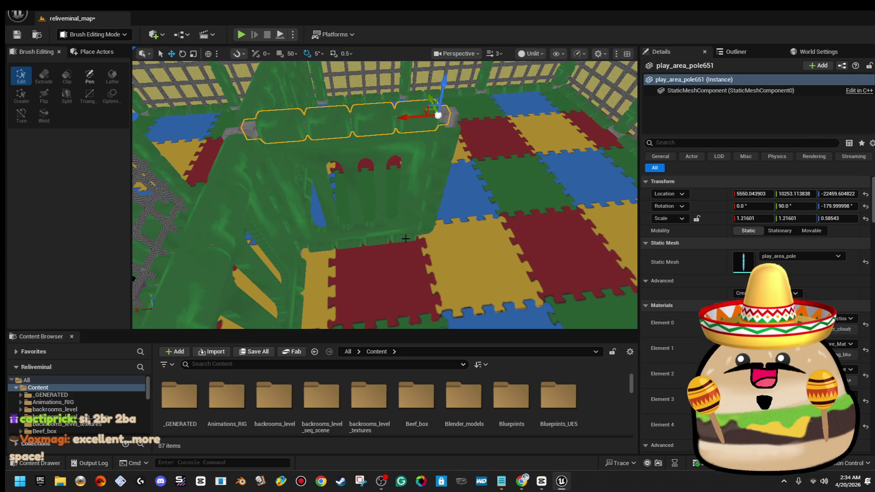
left_click(405, 239)
mouse_move(405, 238)
left_mouse_down()
mouse_move(419, 224)
mouse_move(410, 192)
mouse_move(374, 166)
mouse_move(380, 151)
left_mouse_up()
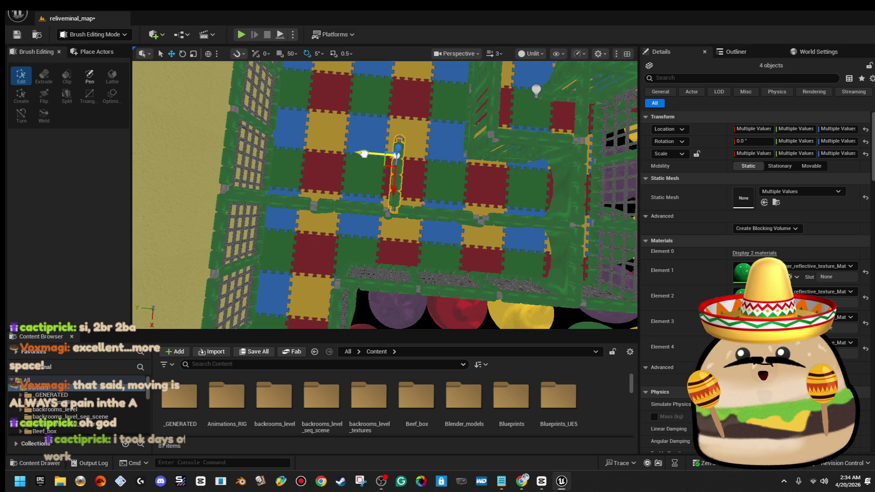
left_click_drag(364, 153, 300, 156)
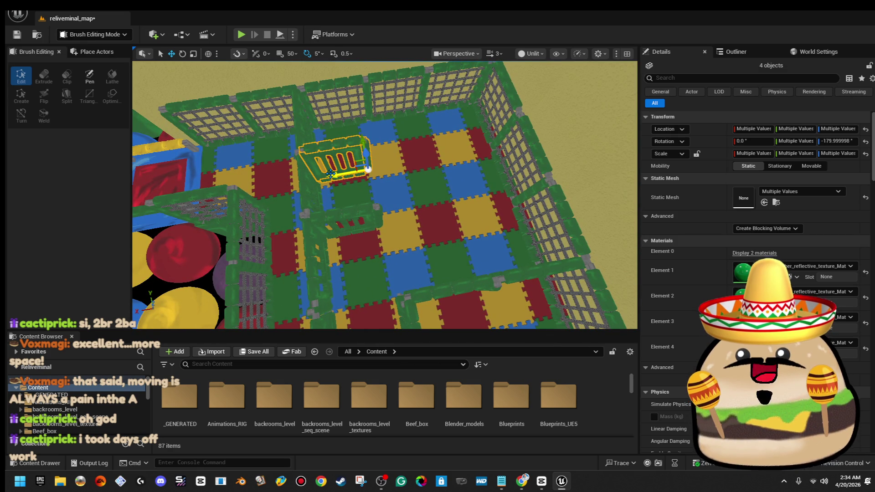
Step: Turn the holed wall panel around about 175° and move it left along X
key("e")
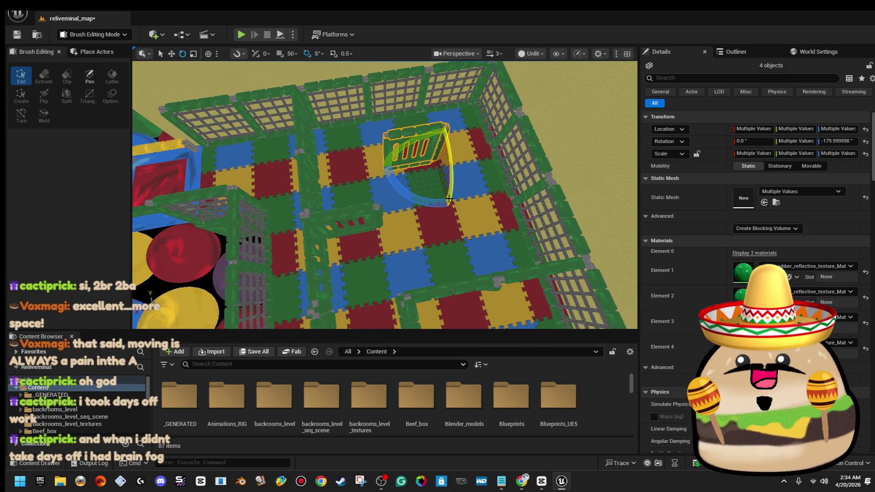
left_click_drag(434, 207, 487, 139)
key("w")
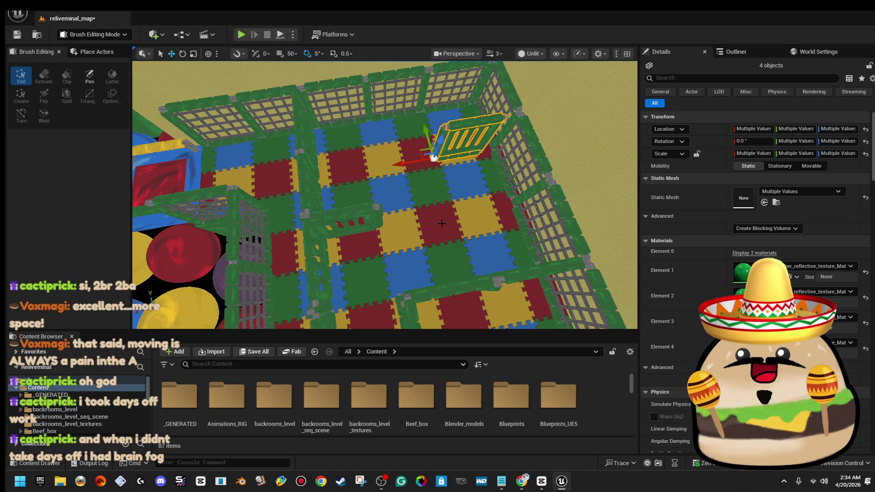
mouse_move(401, 164)
left_mouse_down()
mouse_move(337, 169)
mouse_move(431, 168)
left_mouse_up()
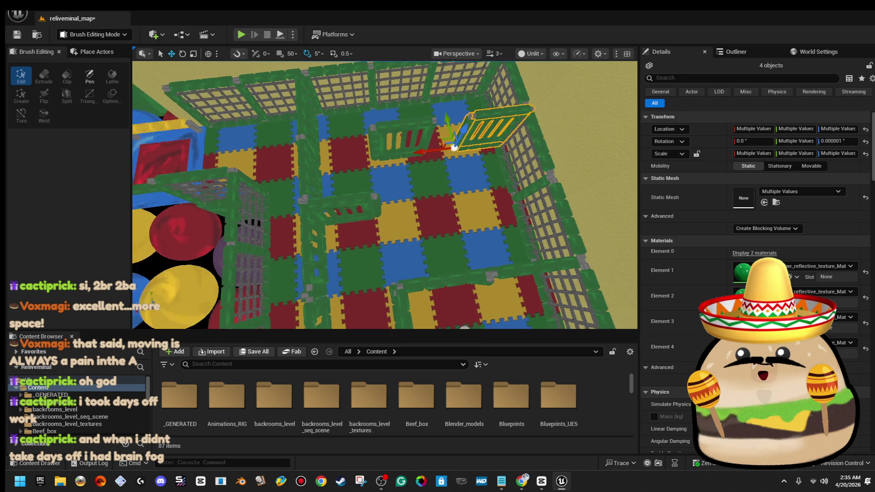
Step: Delete the extra holed wall, a floor pole and play_area_pole138
scroll(429, 165, "up", 3)
left_click(438, 168)
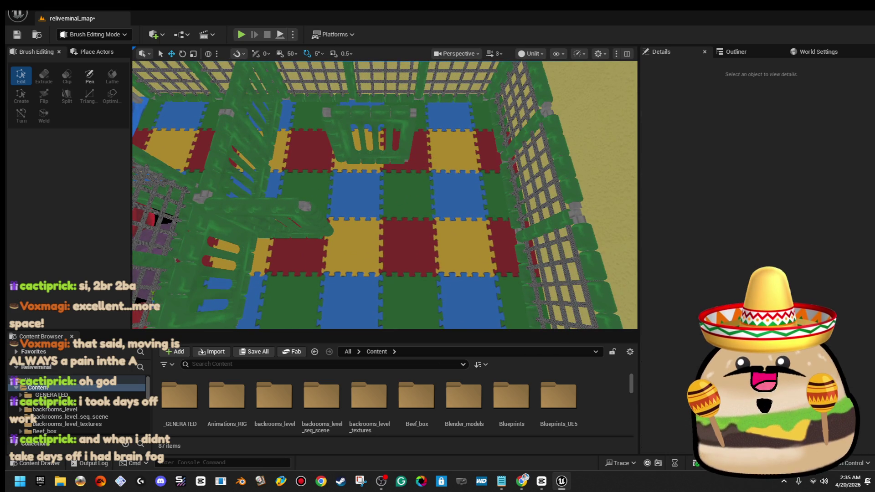
scroll(424, 150, "up", 5)
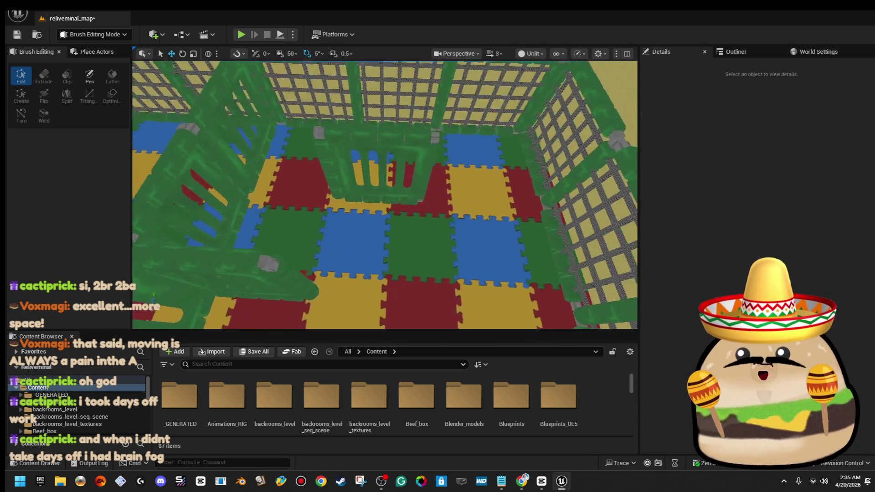
left_click(424, 149)
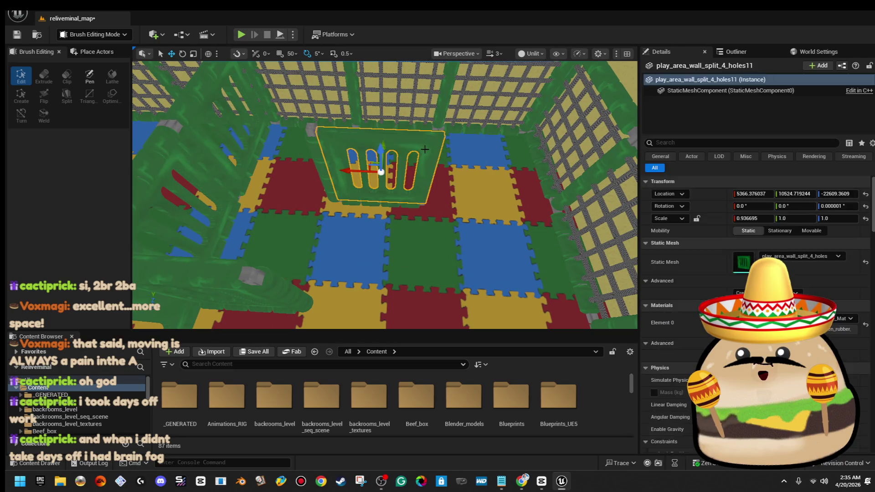
key("Delete")
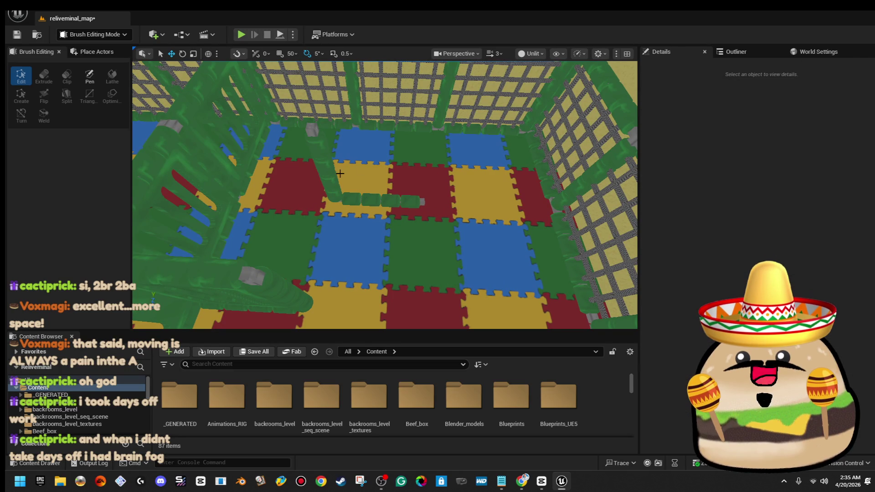
left_click(336, 196)
key("Delete")
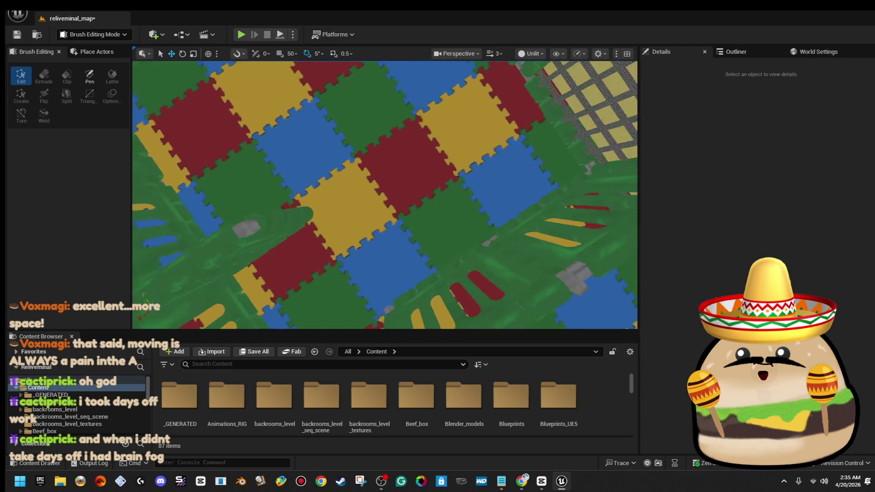
left_click(385, 155)
key("Delete")
Step: Build a selection of play_area_pole630, the long beam, holed panels and fence poles
left_click(405, 161)
left_click(387, 152, "ctrl")
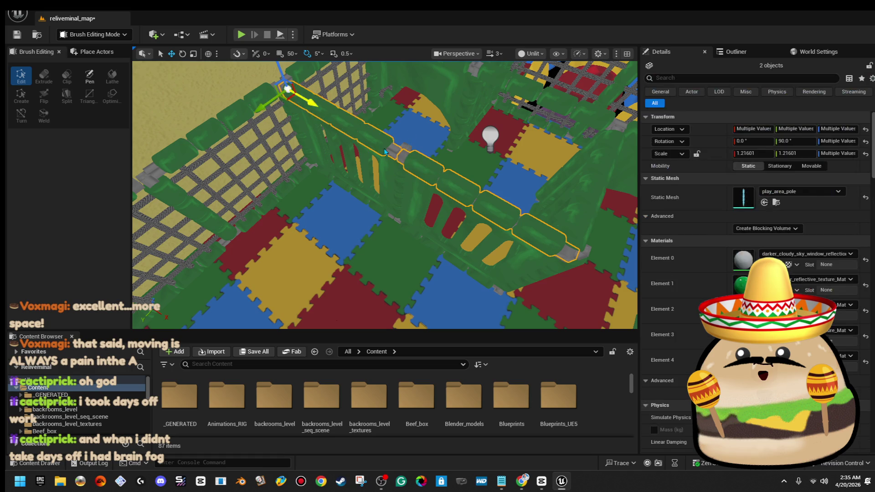
left_click(396, 168, "ctrl")
left_click(385, 153, "ctrl")
left_click(400, 186, "ctrl")
left_click(412, 190, "ctrl")
scroll(411, 227, "up", 10)
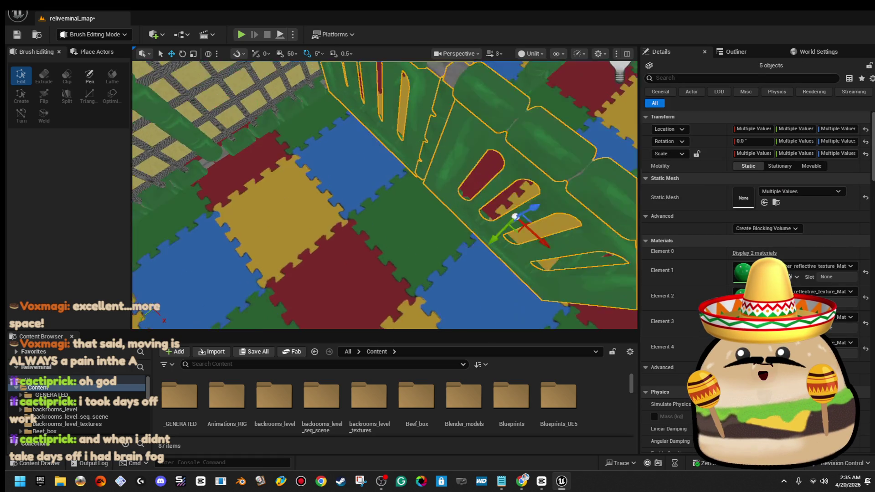
left_click(405, 229, "ctrl")
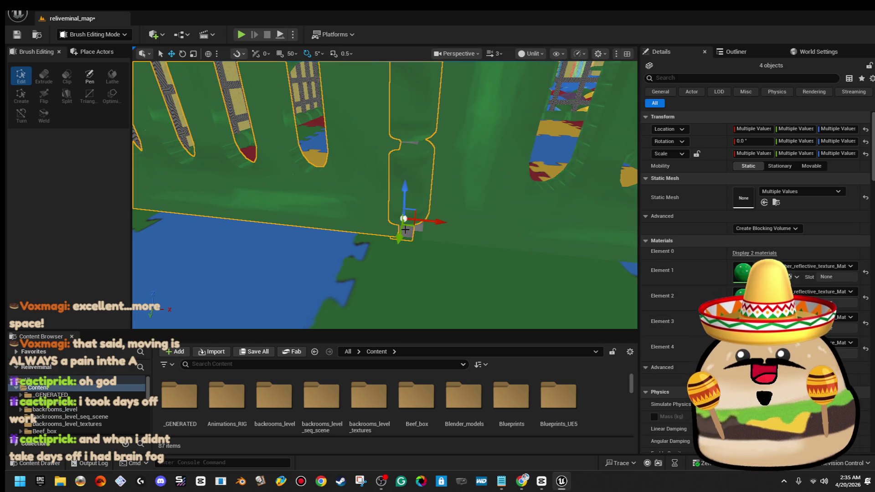
left_click(404, 230, "ctrl")
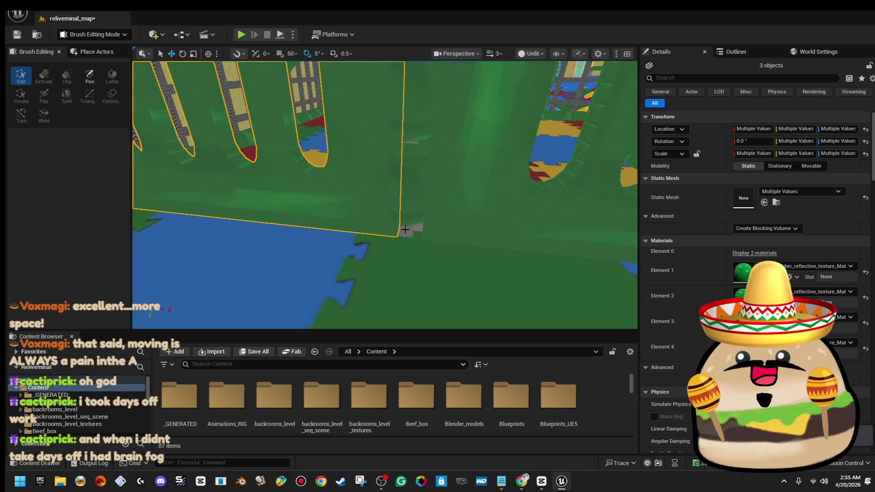
scroll(333, 255, "down", 10)
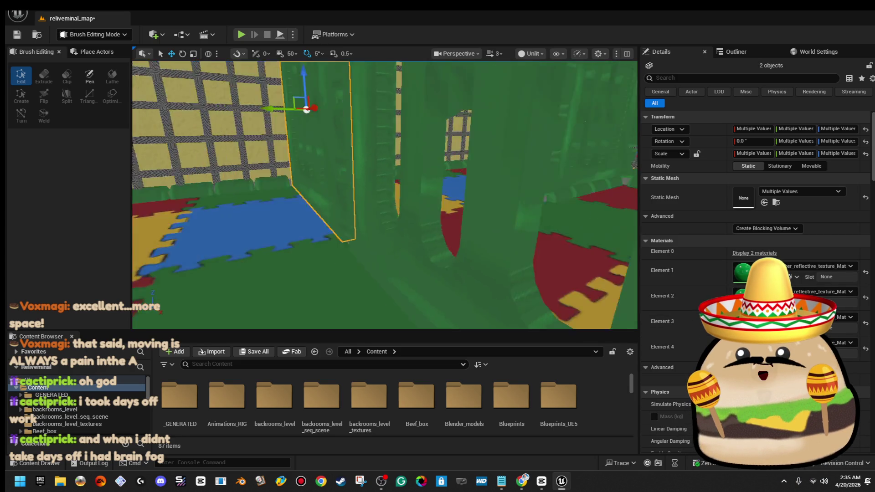
scroll(328, 282, "down", 2)
left_click(353, 264)
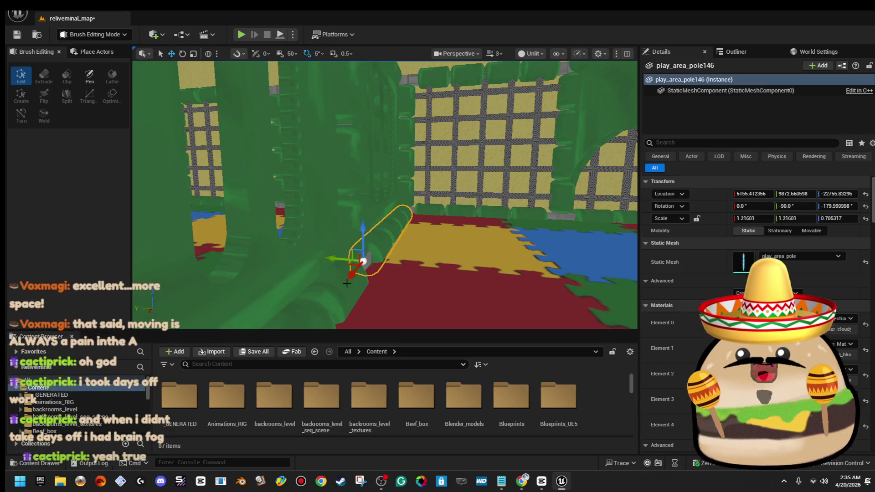
Step: Add the poles and the top, left and right walls to the selection, then slide all seven pieces sideways
left_click(345, 283, "ctrl")
mouse_move(341, 284)
left_mouse_down()
mouse_move(358, 221)
mouse_move(352, 211)
mouse_move(321, 215)
mouse_move(418, 110)
left_mouse_up()
left_click(413, 123, "ctrl")
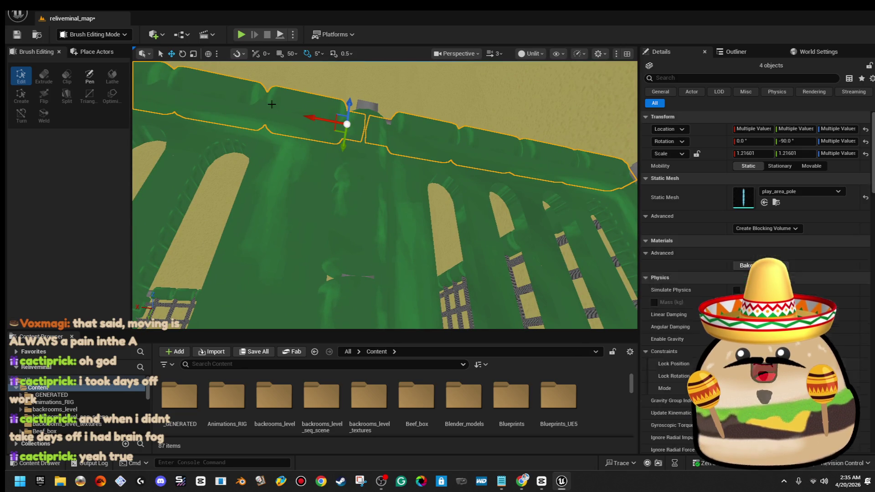
left_click(289, 137, "ctrl")
left_click(371, 177, "ctrl")
left_click(400, 176, "ctrl")
mouse_move(400, 176)
left_mouse_down()
mouse_move(374, 137)
mouse_move(426, 245)
left_mouse_up()
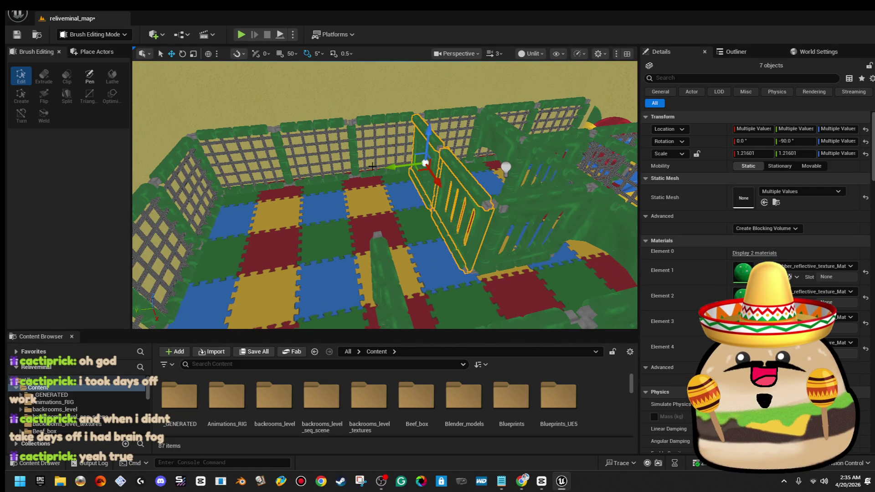
mouse_move(389, 165)
left_mouse_down()
mouse_move(304, 169)
mouse_move(333, 210)
left_mouse_up()
mouse_move(414, 213)
left_mouse_down()
mouse_move(406, 208)
mouse_move(414, 213)
left_mouse_up()
left_click(414, 213)
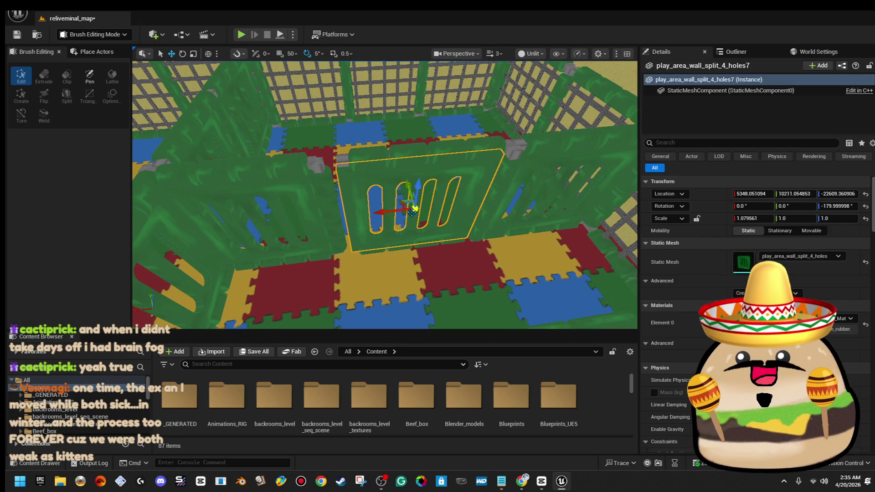
Step: Delete the centre fence wall, adjust play_area_wall_split_4_holes10, and lengthen play_area_pole652 with a second pole
key("Delete")
left_click(324, 184)
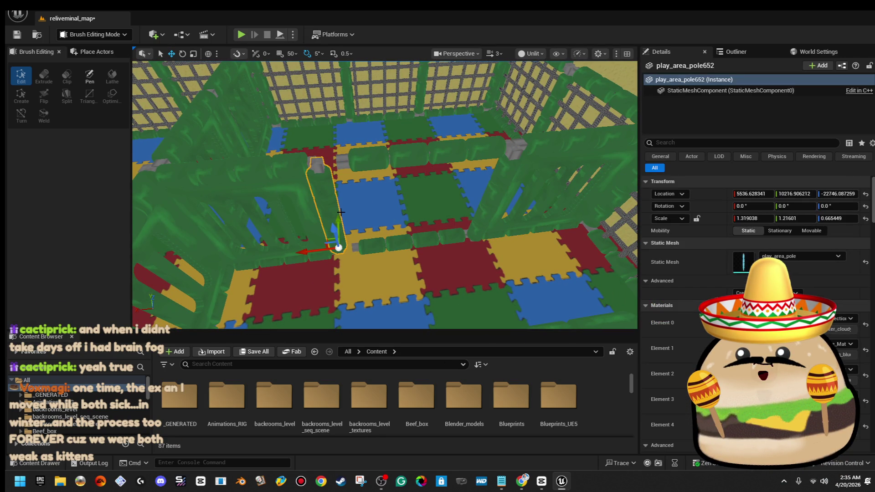
left_click_drag(310, 252, 323, 252)
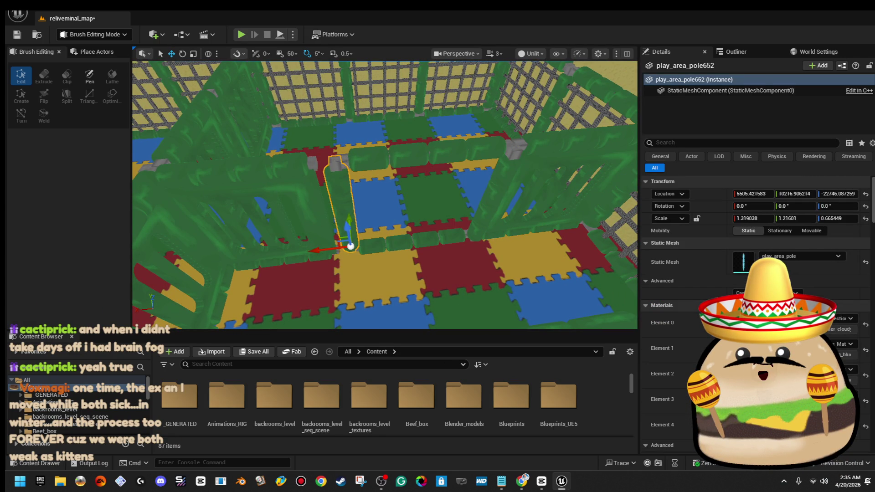
left_click(314, 237)
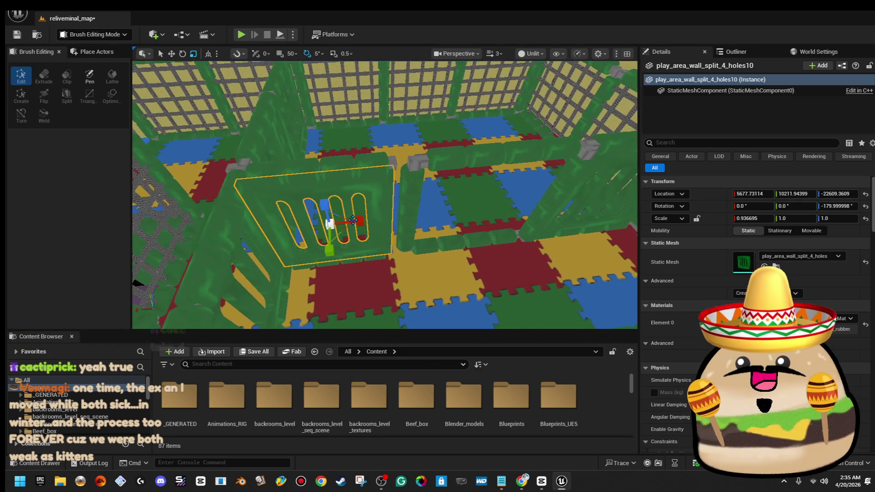
left_click_drag(363, 222, 365, 222)
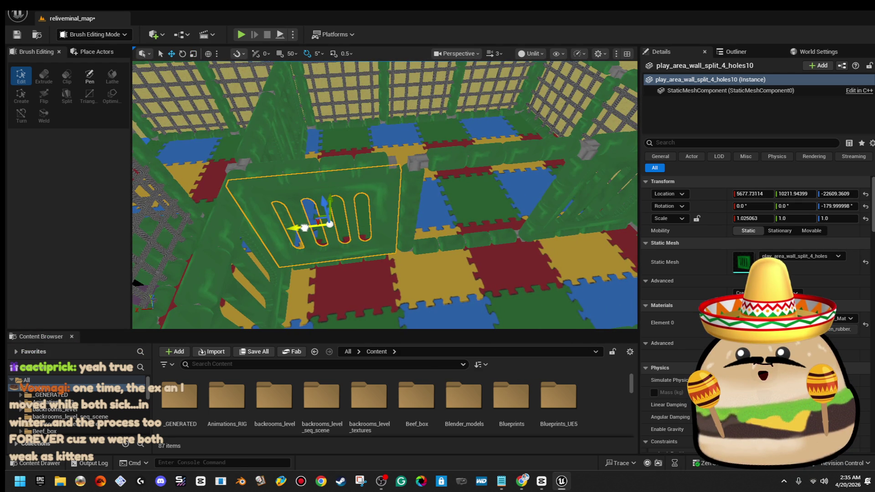
left_click_drag(304, 228, 317, 227)
key("ctrl+z")
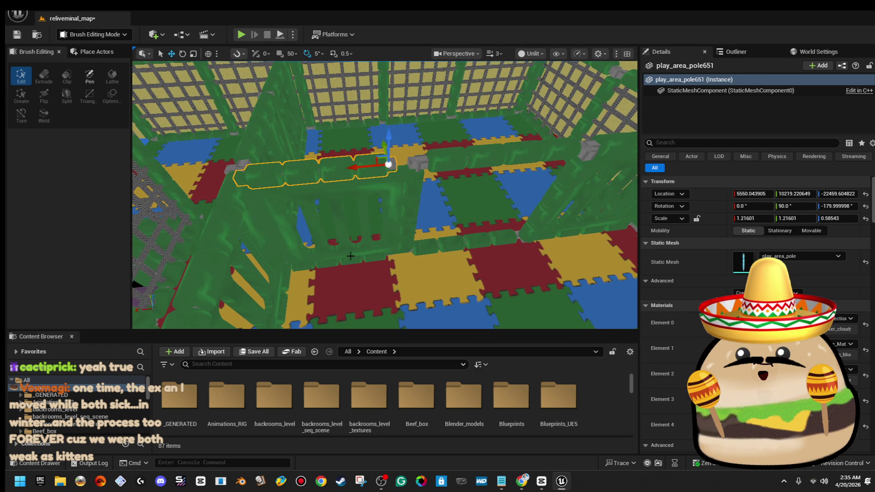
left_click(323, 267, "ctrl")
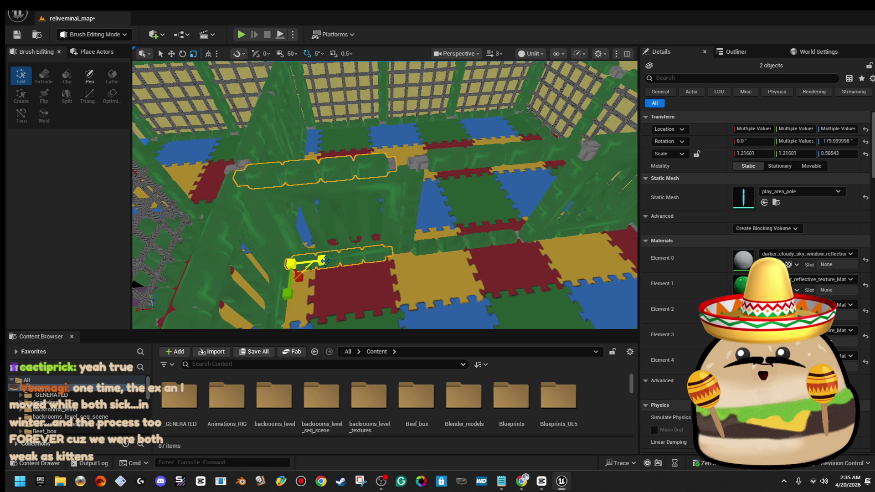
left_click_drag(324, 261, 341, 258)
Step: Enlarge play_area_pole657 evenly in all directions, then reselect play_area_pole652
key("Right")
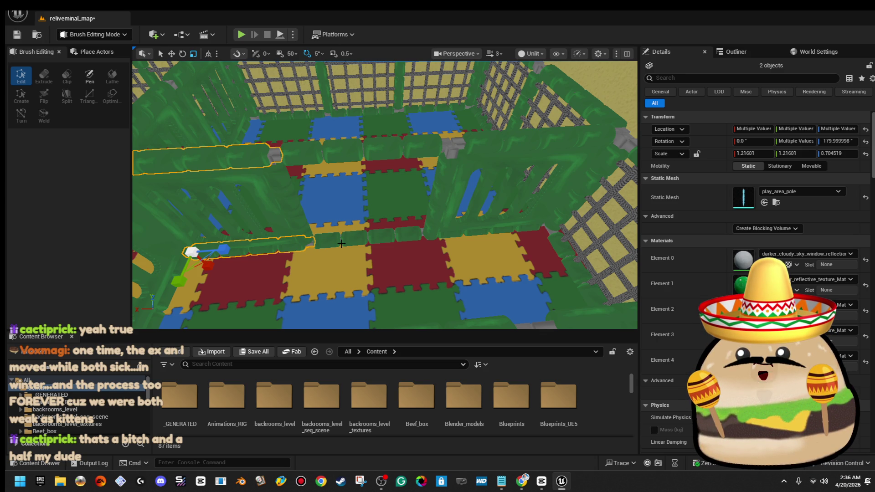
key("Up")
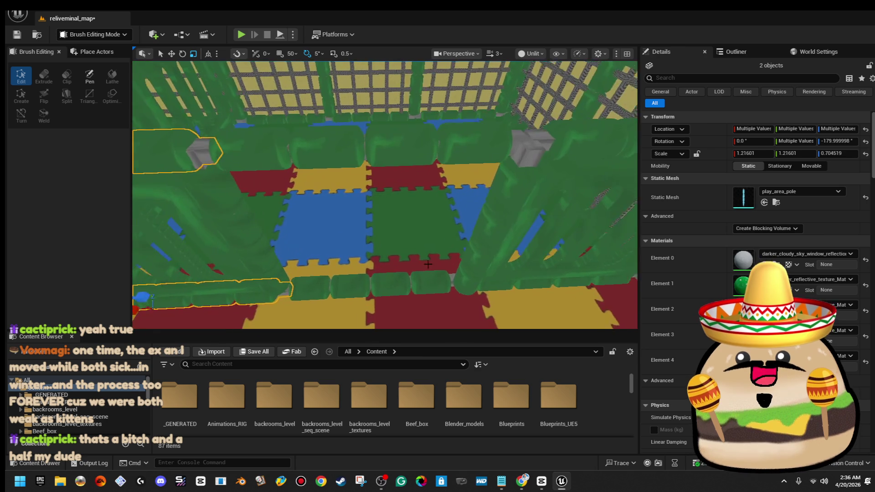
left_click(483, 248)
key("f")
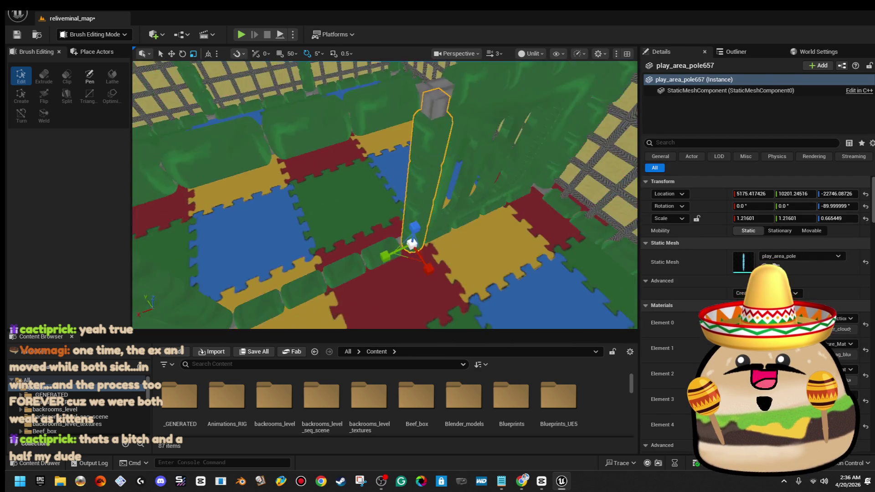
mouse_move(423, 252)
left_mouse_down()
mouse_move(428, 261)
mouse_move(401, 219)
mouse_move(401, 242)
mouse_move(443, 259)
mouse_move(214, 227)
mouse_move(277, 209)
mouse_move(319, 219)
mouse_move(358, 206)
mouse_move(358, 227)
mouse_move(394, 223)
mouse_move(399, 214)
mouse_move(388, 212)
left_mouse_up()
key("w")
key("Escape")
left_click(387, 206)
Step: Save reliveminal_map, then slide two pen poles along Y over the matted floor
left_click(22, 40)
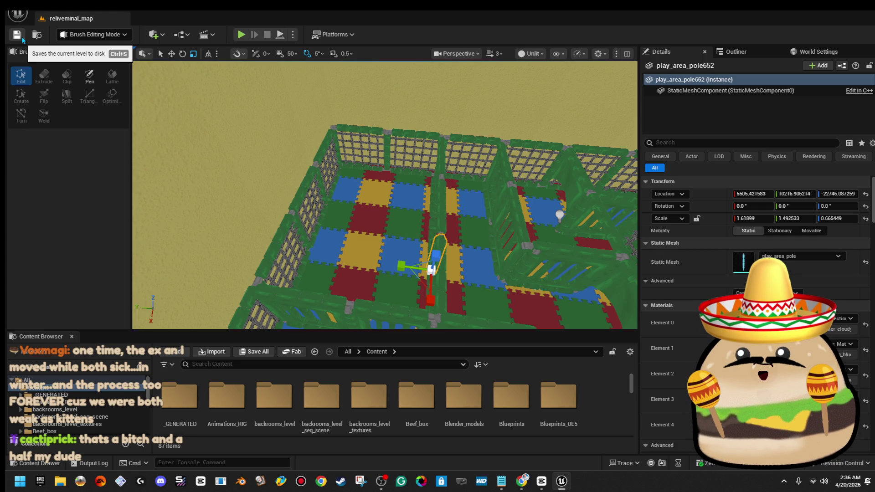
left_click_drag(385, 214, 377, 204)
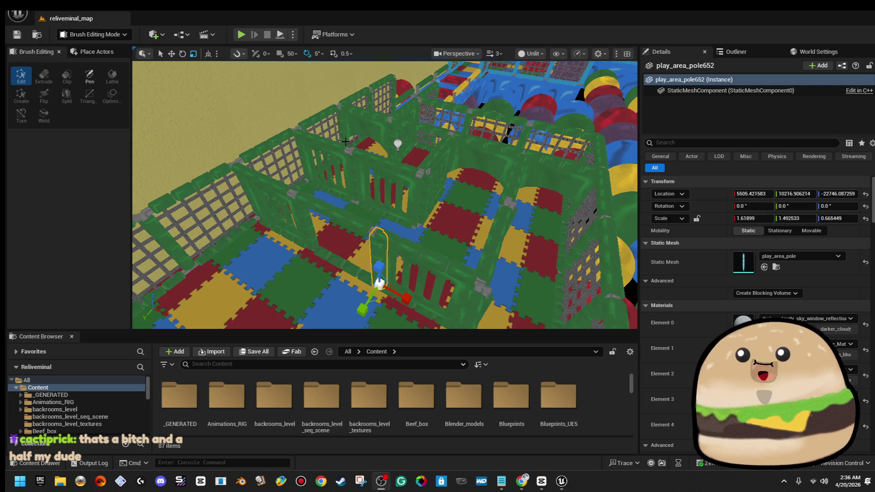
mouse_move(417, 199)
left_mouse_down()
mouse_move(459, 196)
mouse_move(465, 182)
mouse_move(451, 203)
mouse_move(507, 223)
left_mouse_up()
left_click(450, 207, "ctrl")
left_click_drag(449, 206, 526, 109)
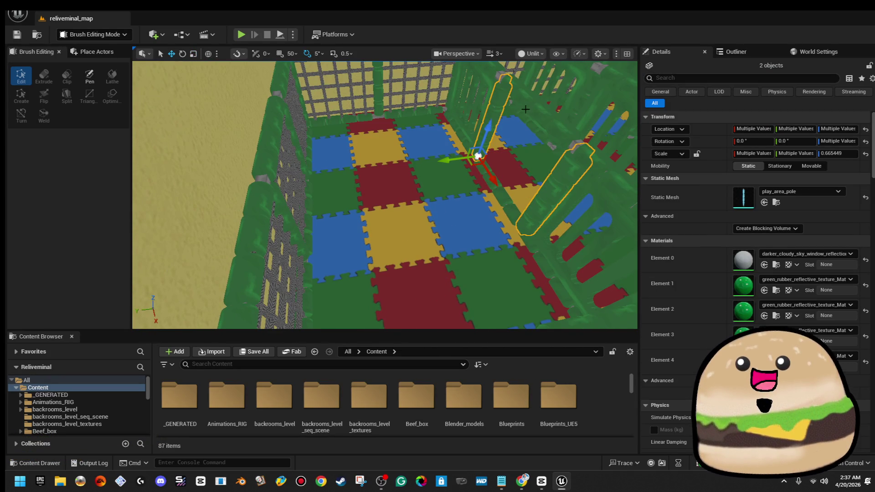
mouse_move(449, 159)
left_mouse_down()
mouse_move(360, 167)
mouse_move(314, 187)
mouse_move(306, 205)
left_mouse_up()
mouse_move(383, 159)
left_mouse_down()
mouse_move(437, 141)
mouse_move(383, 159)
left_mouse_up()
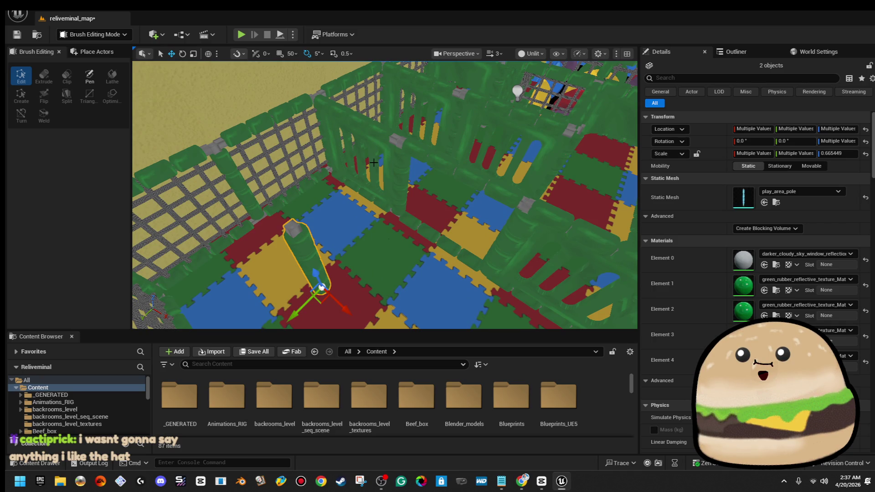
Step: Delete the holed wall play_area_wall_split_4_holes11
left_click(314, 97)
left_click(369, 154)
left_click(369, 153)
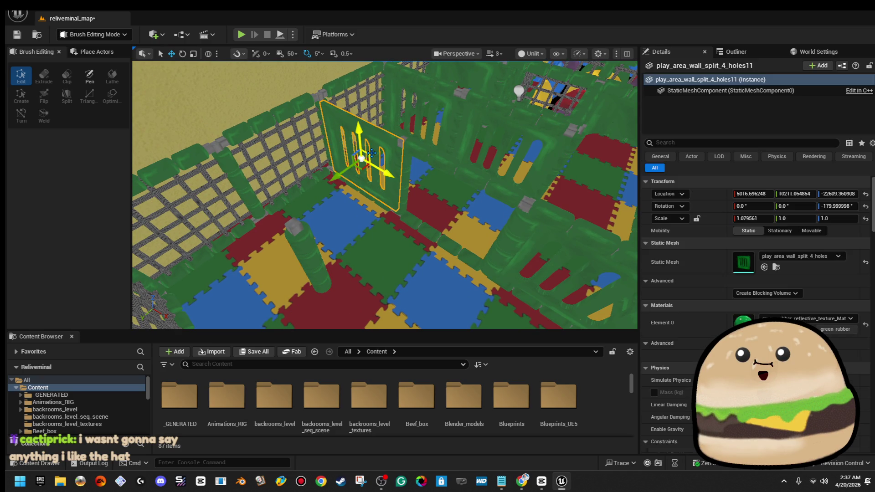
key("Delete")
left_click(348, 183)
key("Escape")
mouse_move(348, 184)
left_mouse_down()
mouse_move(347, 146)
mouse_move(388, 165)
left_mouse_up()
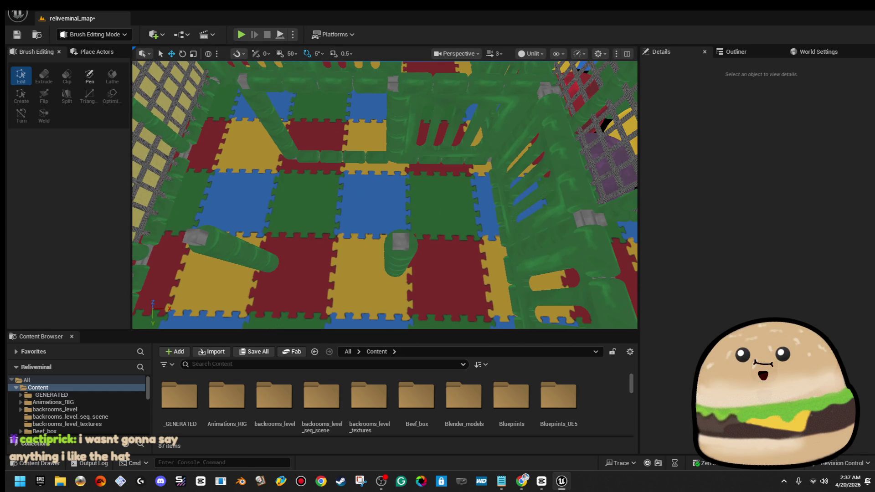
Step: Shift play_area_wall_split_4_holes9 and a second holed wall to the left
left_click(508, 192)
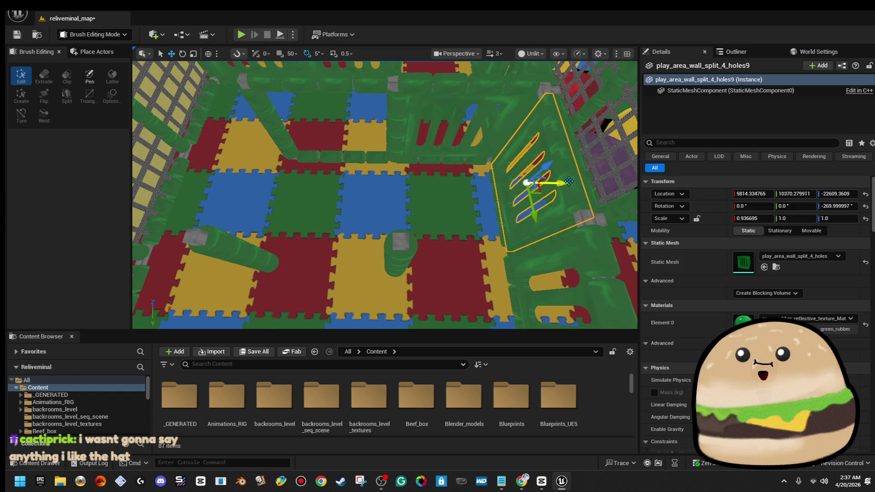
left_click(568, 169, "ctrl")
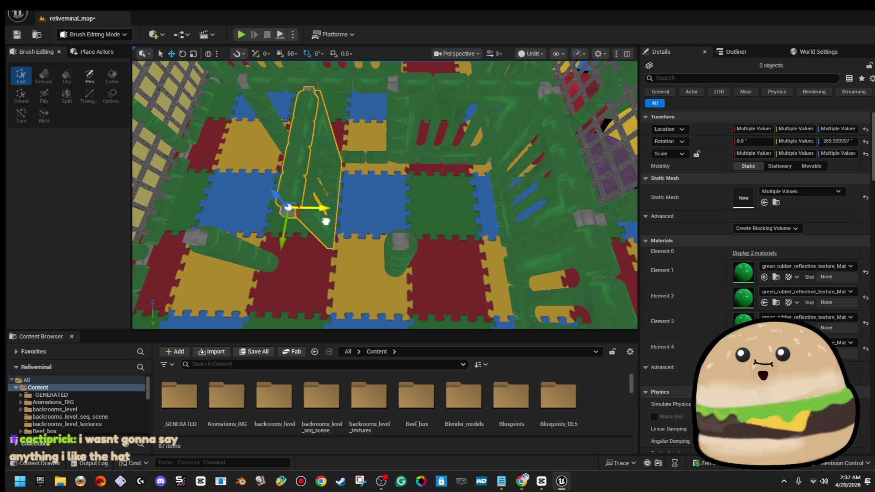
left_click_drag(326, 221, 255, 214)
key("f")
left_click_drag(385, 196, 358, 187)
mouse_move(268, 164)
left_mouse_down()
mouse_move(379, 167)
mouse_move(400, 249)
left_mouse_up()
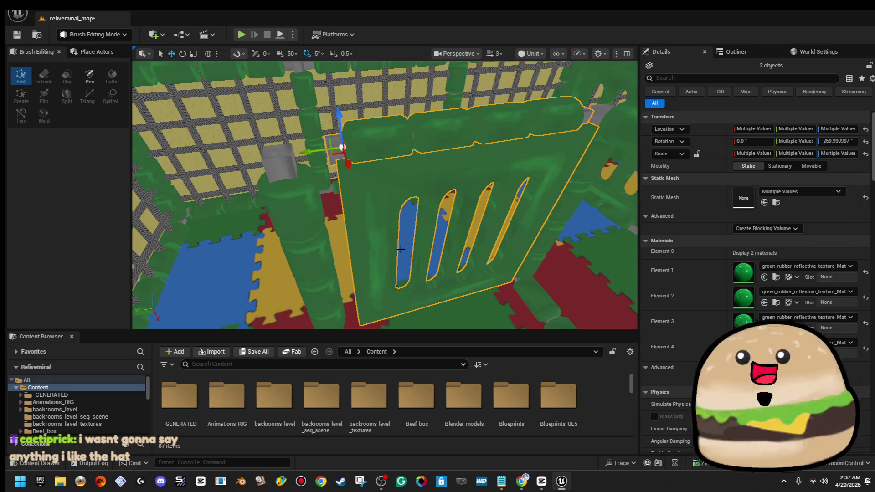
Step: Widen the four-hole wall panel along X to a scale of about 1.077
left_click(400, 249)
left_click(400, 248)
key("f")
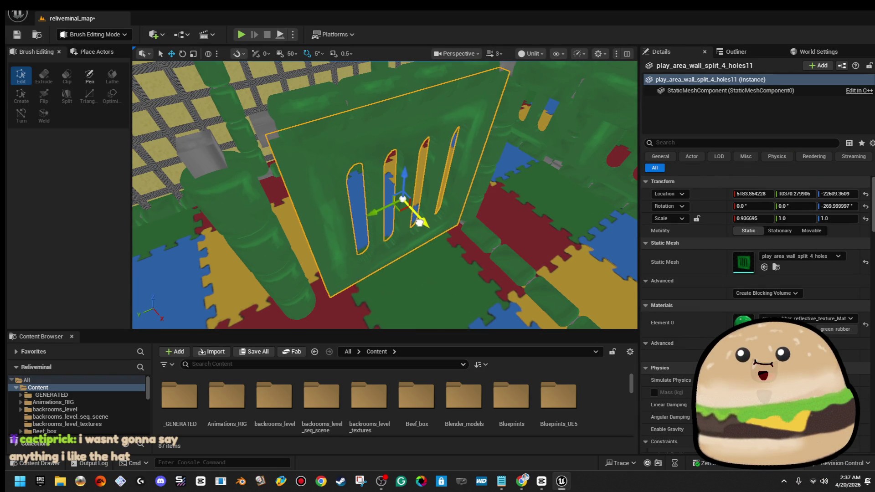
scroll(393, 212, "down", 5)
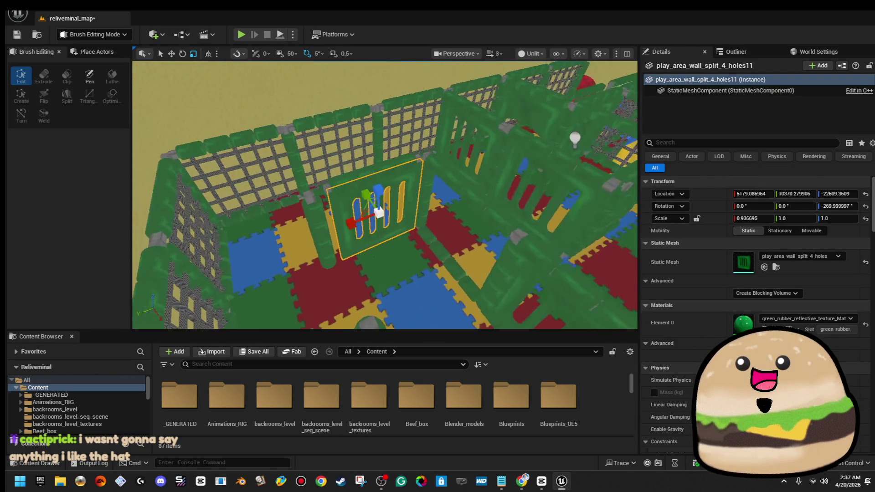
scroll(414, 227, "up", 8)
left_click_drag(395, 247, 388, 251)
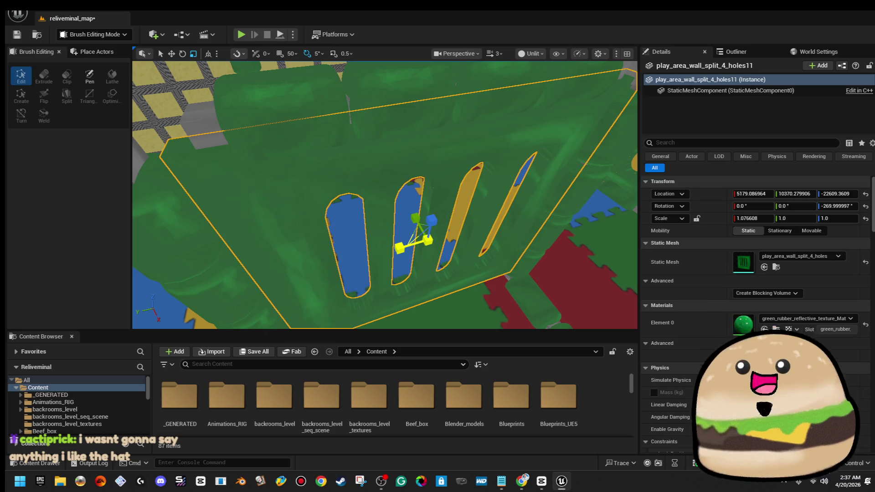
right_click(392, 247)
key("Escape")
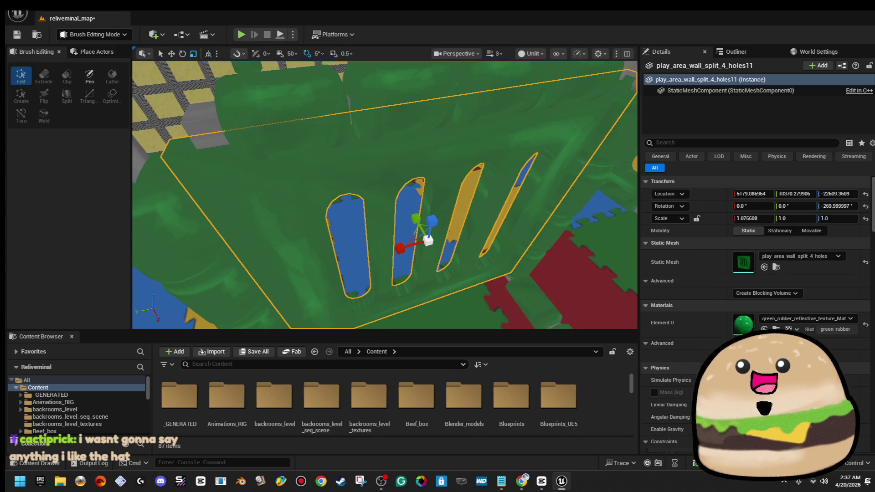
scroll(424, 237, "down", 5)
scroll(423, 237, "up", 7)
scroll(301, 164, "down", 5)
scroll(301, 165, "up", 3)
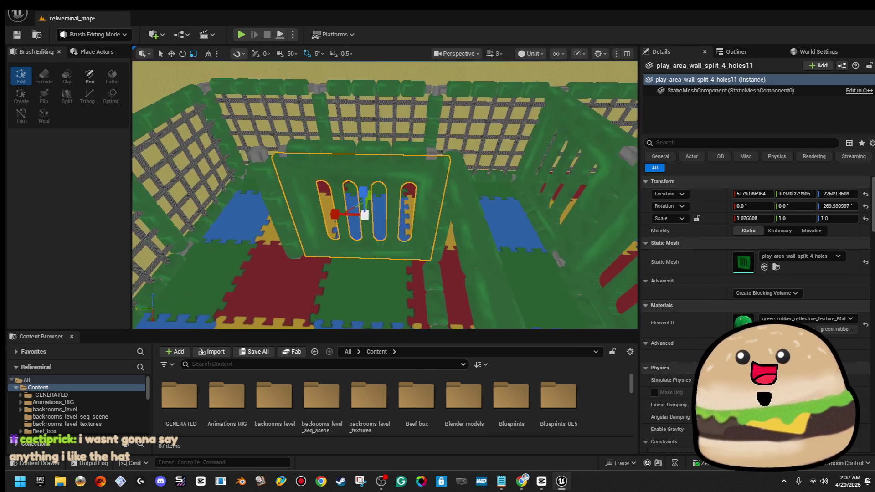
Step: Select the pole on top of the wall together with the wall panel
key("w")
left_click(324, 154)
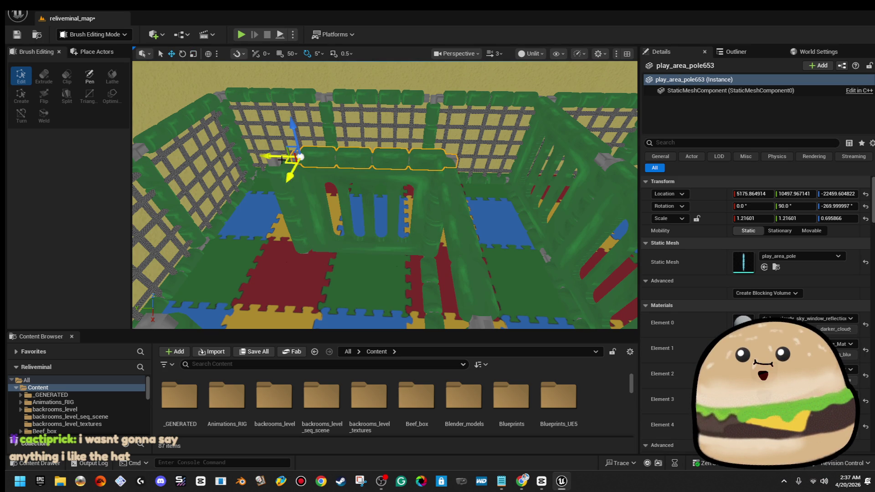
left_click_drag(263, 159, 446, 157)
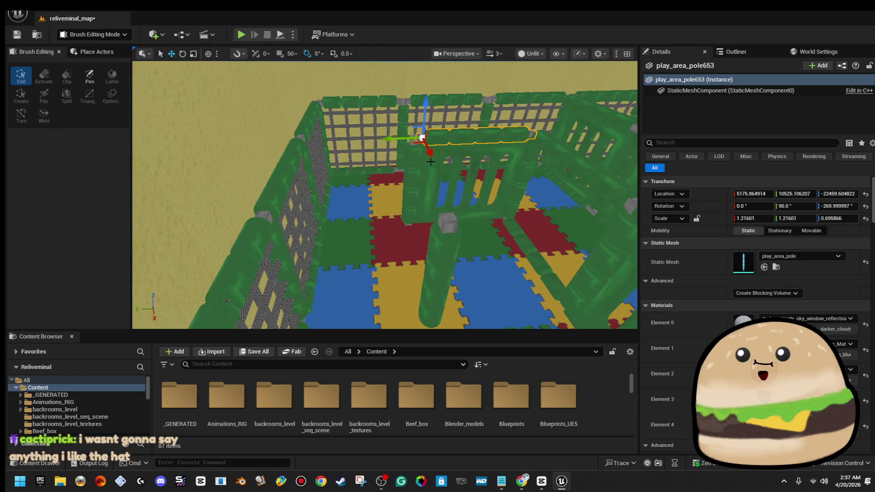
left_click(431, 163, "ctrl")
key("f")
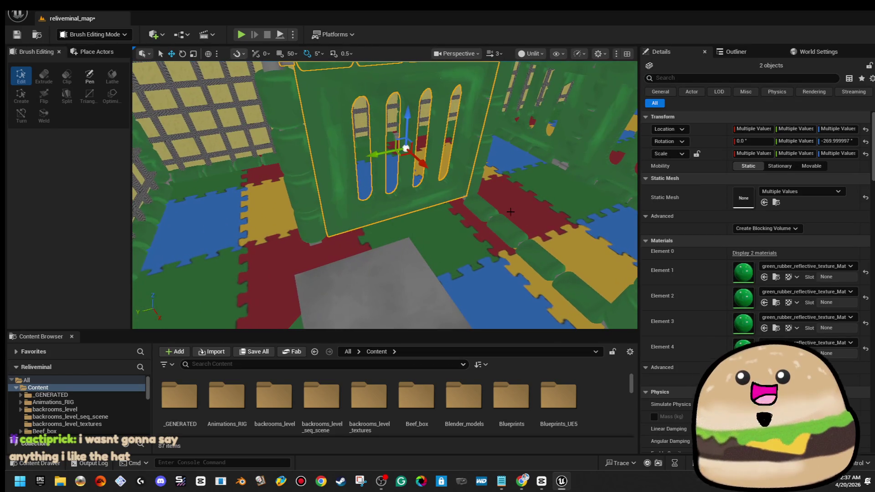
Step: Duplicate the floor pole turned 90°, move it toward the wall base and enlarge it slightly
left_click(479, 213)
key("f")
key("e")
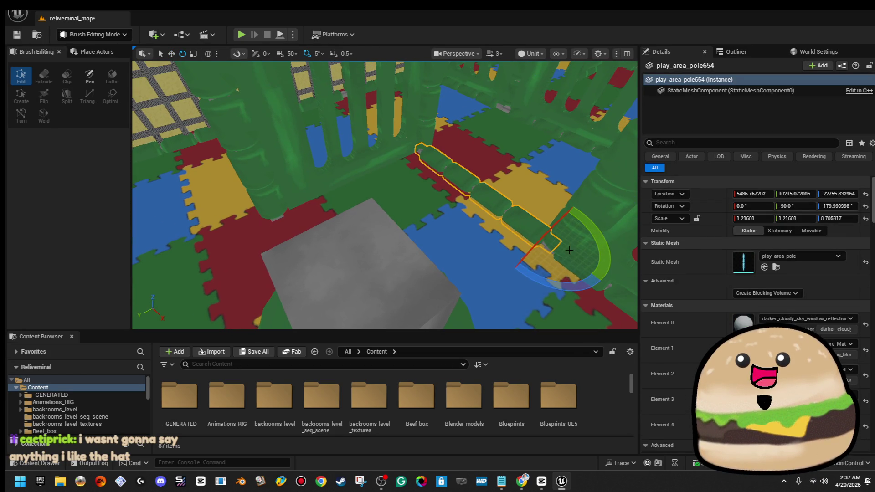
mouse_move(565, 283)
left_mouse_down()
mouse_move(587, 244)
mouse_move(605, 284)
left_mouse_up()
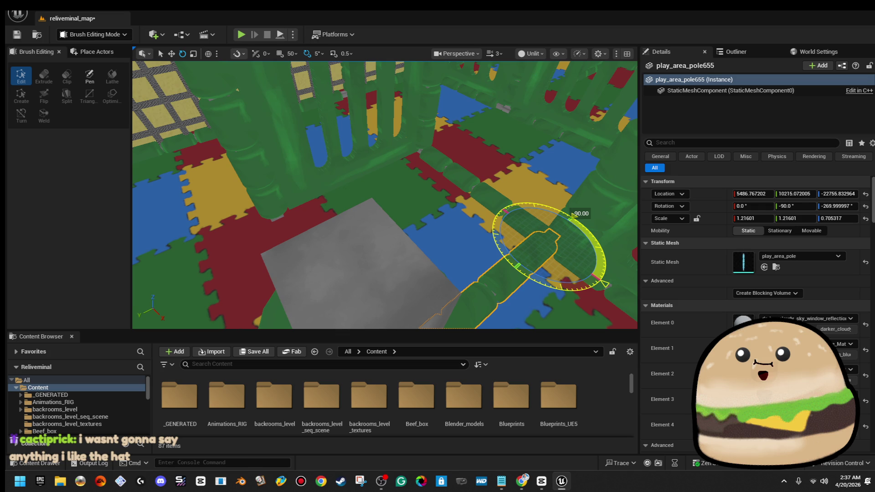
key("w")
mouse_move(557, 268)
left_mouse_down()
mouse_move(464, 221)
mouse_move(399, 174)
left_mouse_up()
key("r")
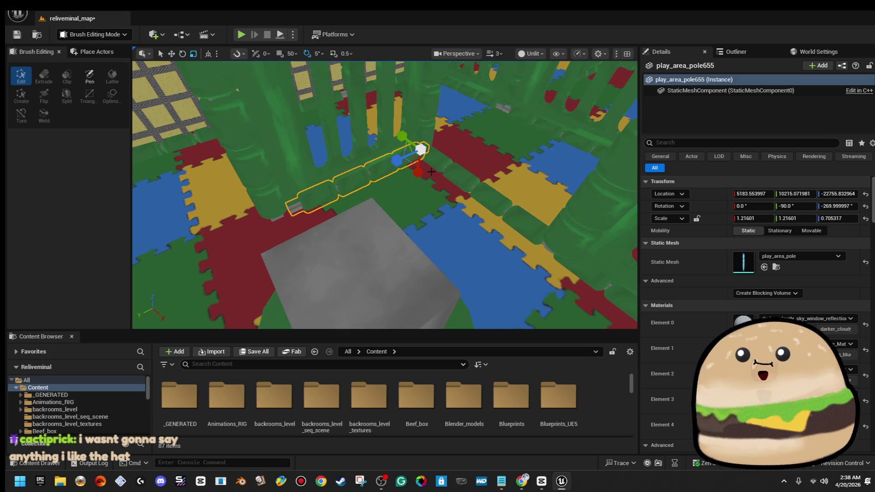
key("w")
left_click_drag(402, 136, 431, 161)
left_click_drag(442, 199, 390, 193)
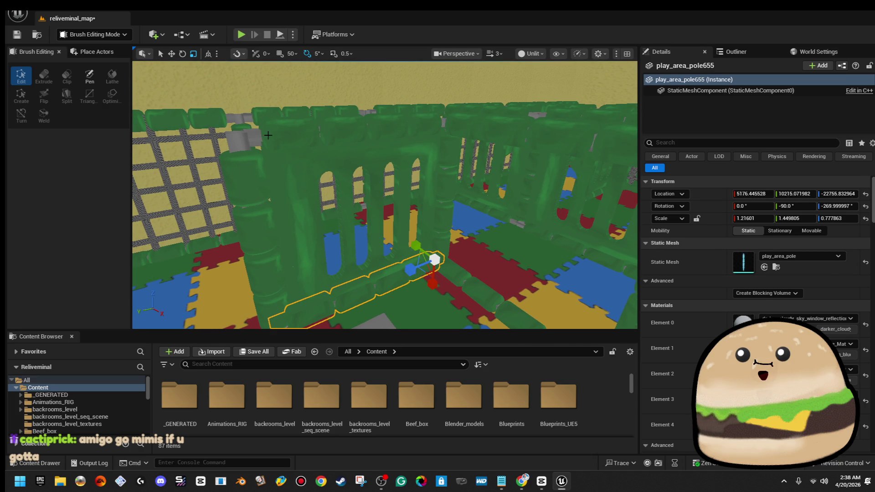
Step: Slide the wall panel assembly with its poles to the left
left_click(267, 135, "ctrl")
key("f")
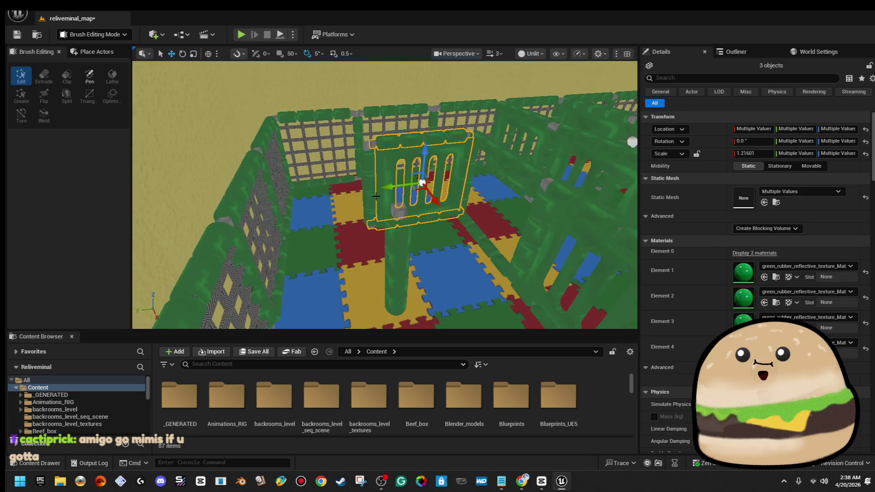
mouse_move(397, 186)
left_mouse_down()
mouse_move(292, 193)
mouse_move(314, 184)
left_mouse_up()
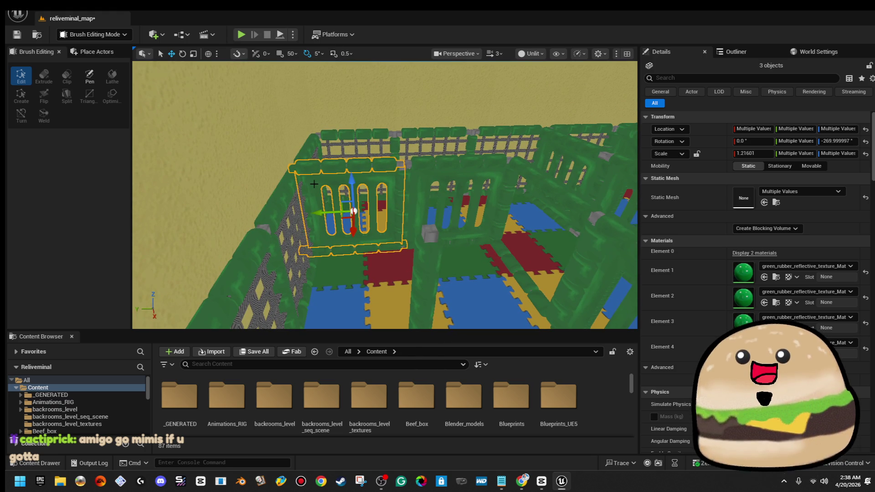
Step: Start a test play from a spot on the floor near the ball pit
mouse_move(314, 184)
left_mouse_down()
mouse_move(209, 225)
mouse_move(223, 176)
mouse_move(225, 209)
mouse_move(229, 155)
left_mouse_up()
left_click_drag(444, 214, 444, 209)
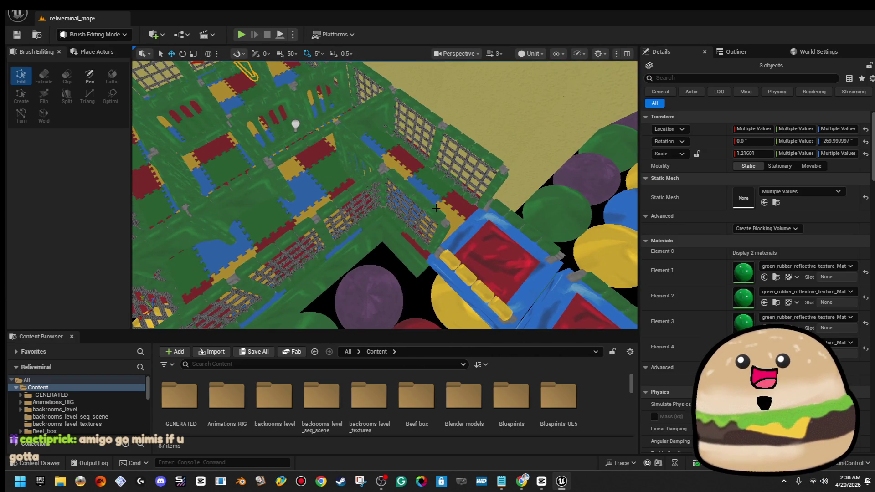
right_click(436, 208)
left_click(501, 437)
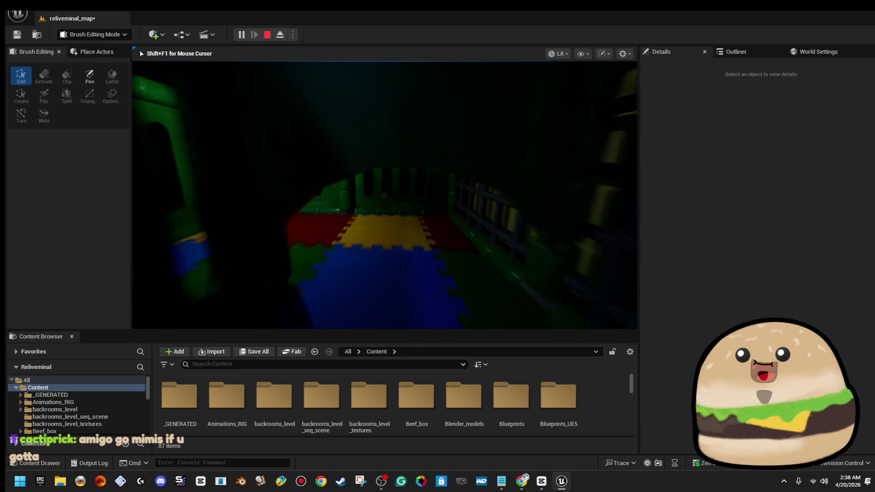
Step: Walk through the dark pen, corridors and ball-pit room, then stop the test play with Esc
key("w")
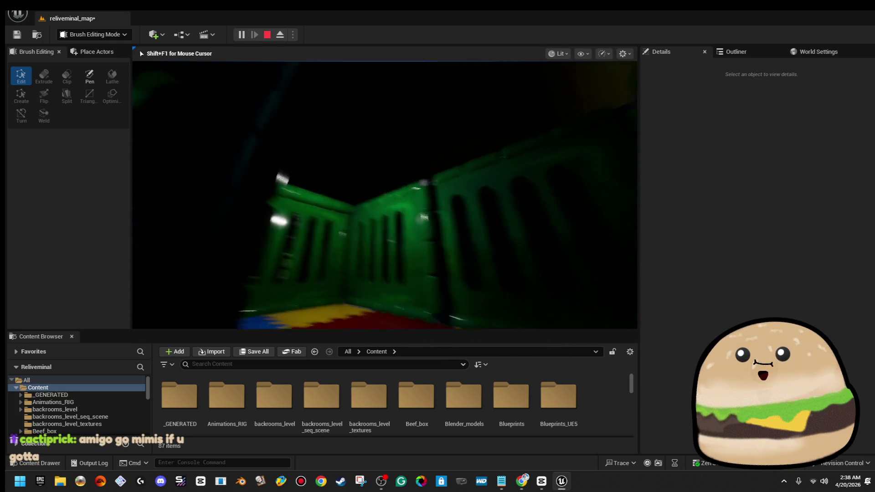
key("w")
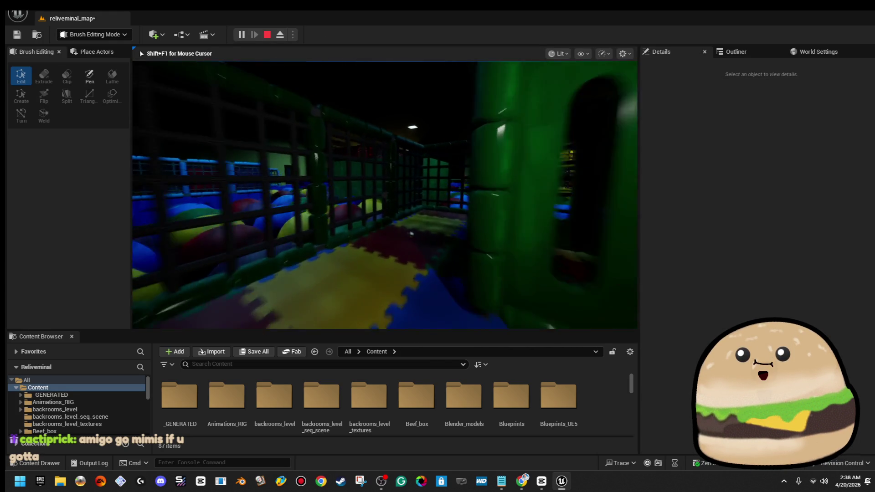
key("w")
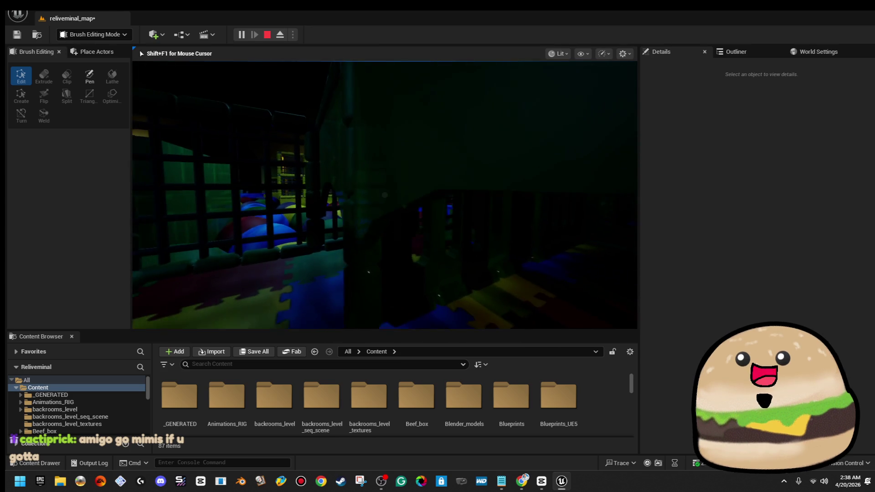
key("w")
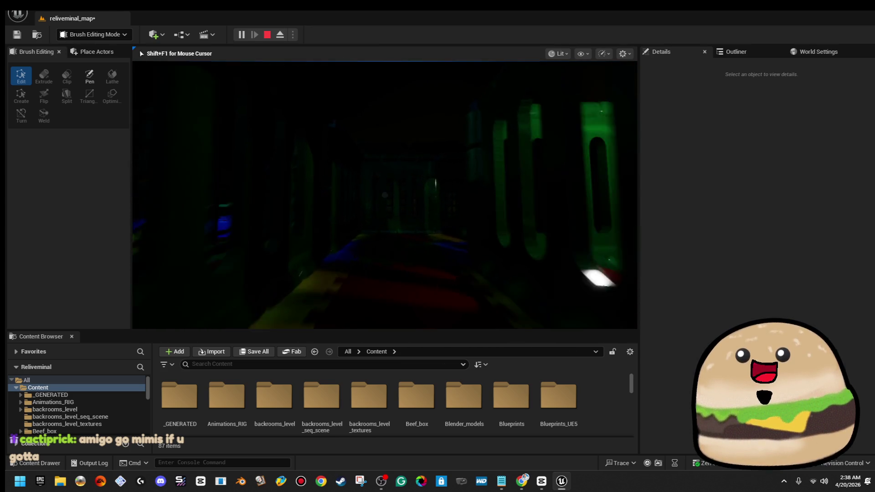
key("w")
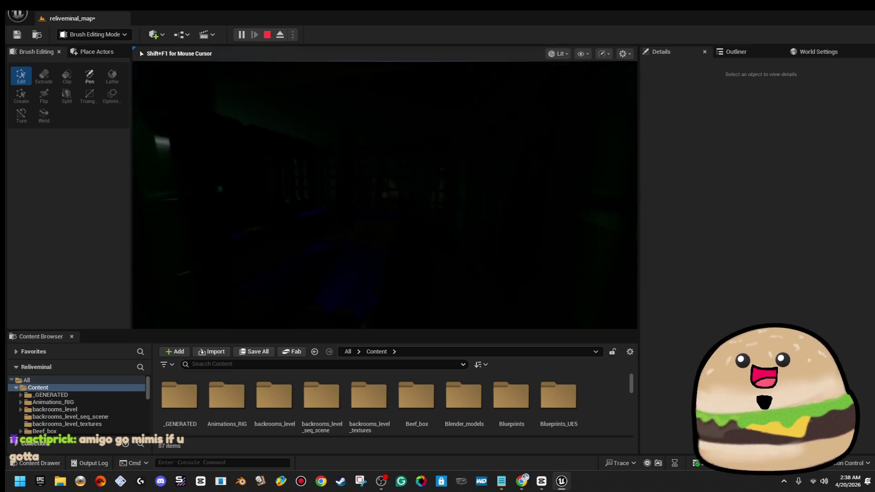
key("w")
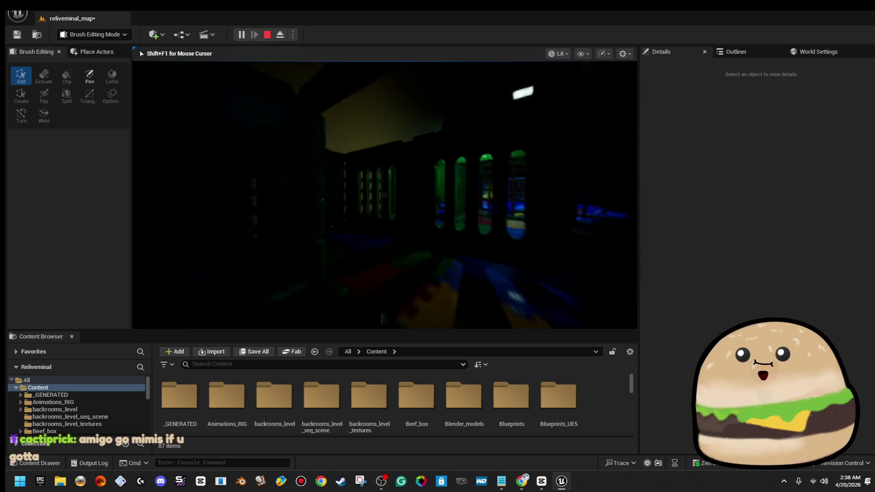
key("w")
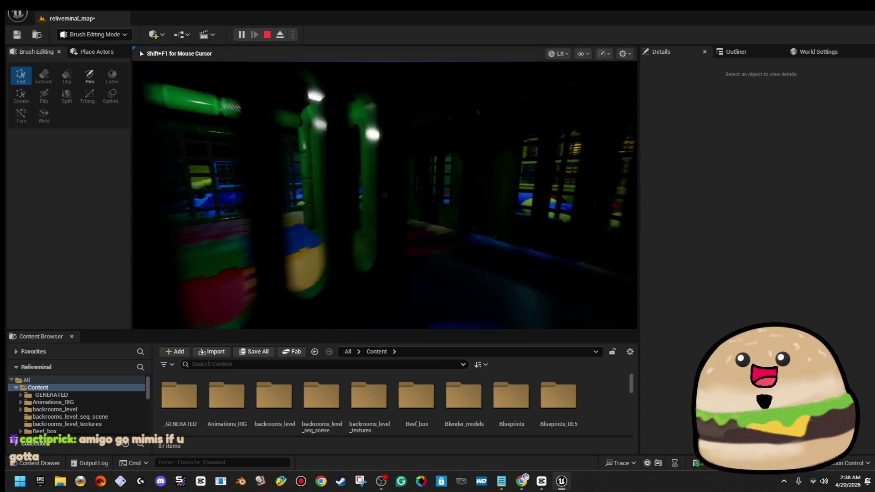
key("w")
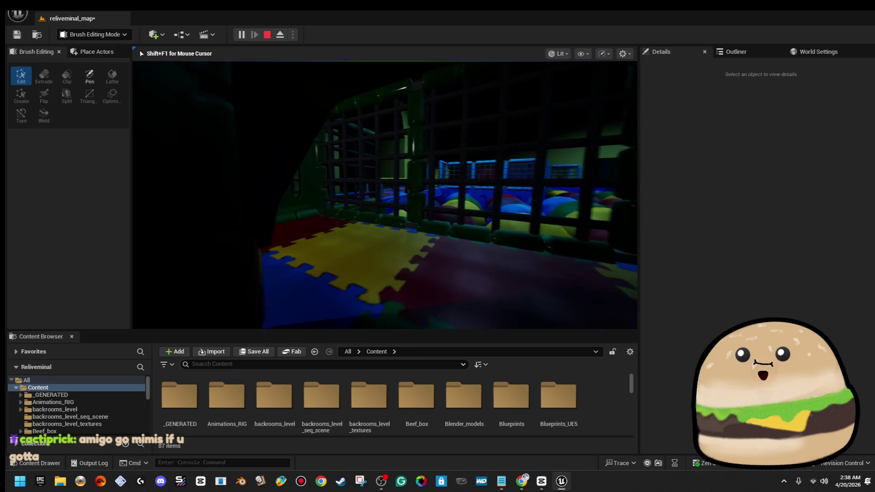
key("w")
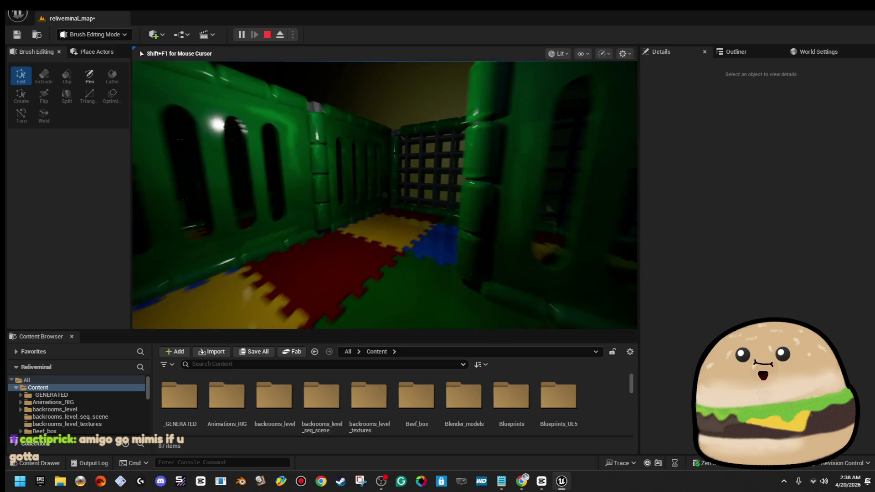
key("w")
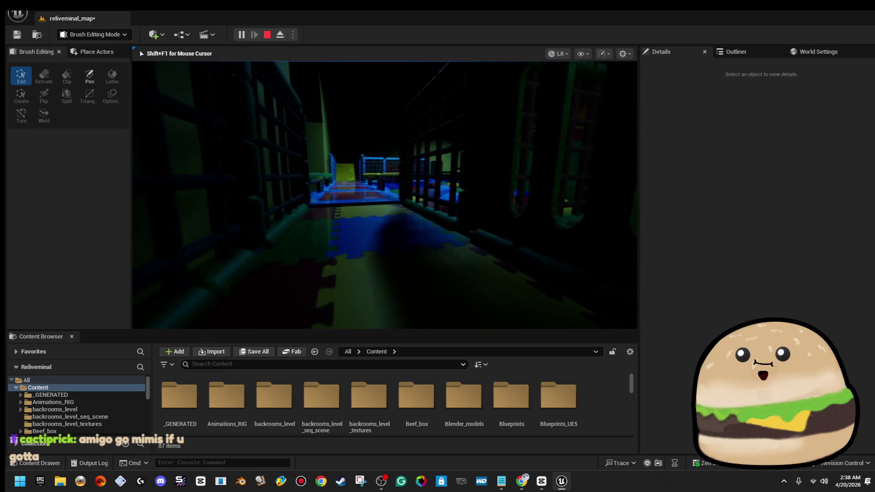
key("w")
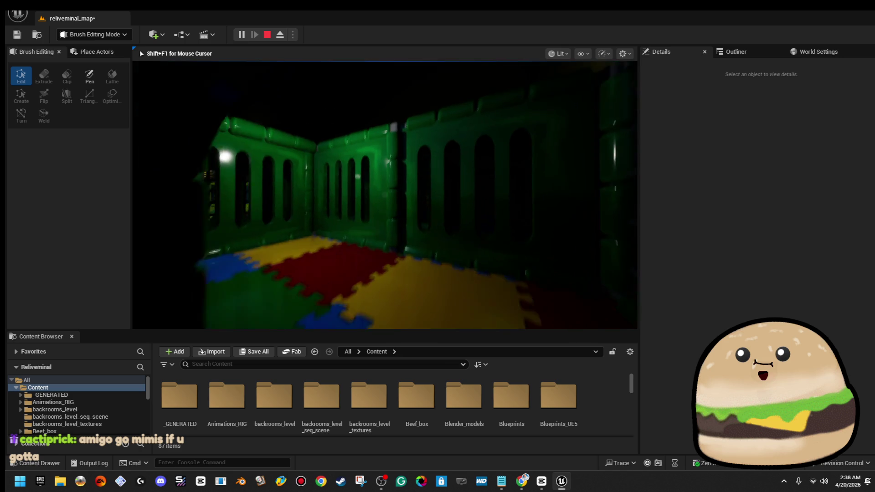
key("w")
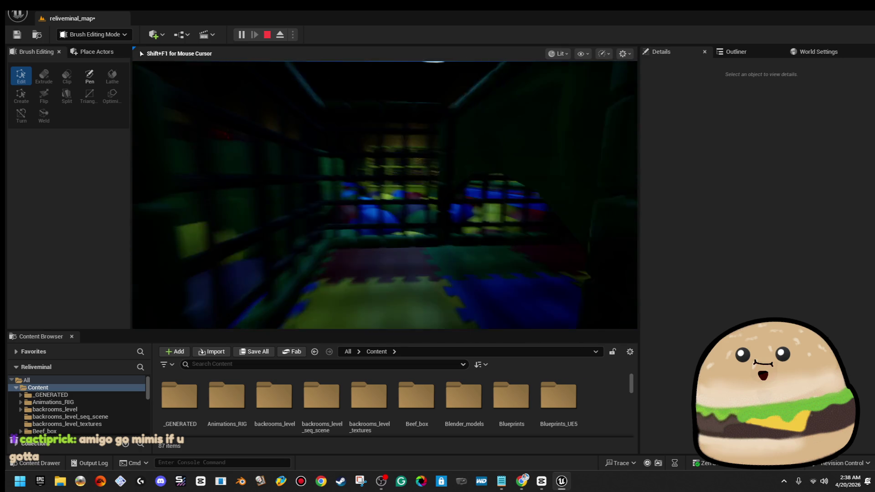
key("w")
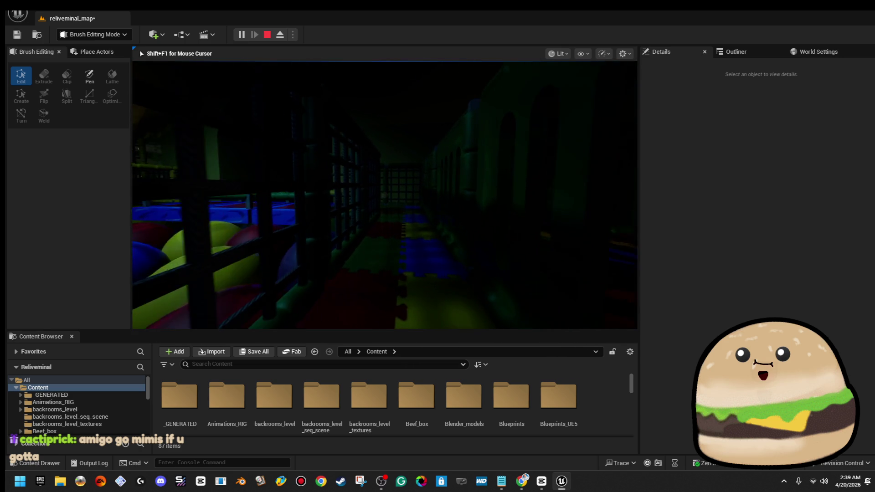
key("w")
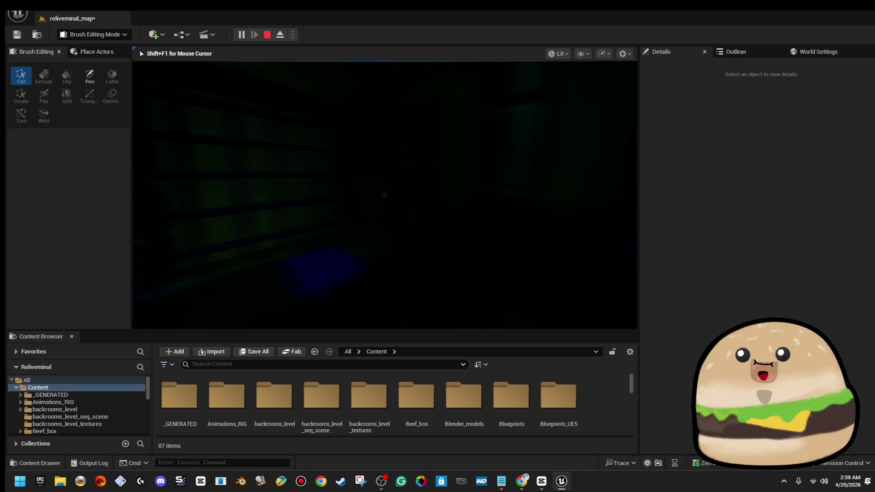
key("w")
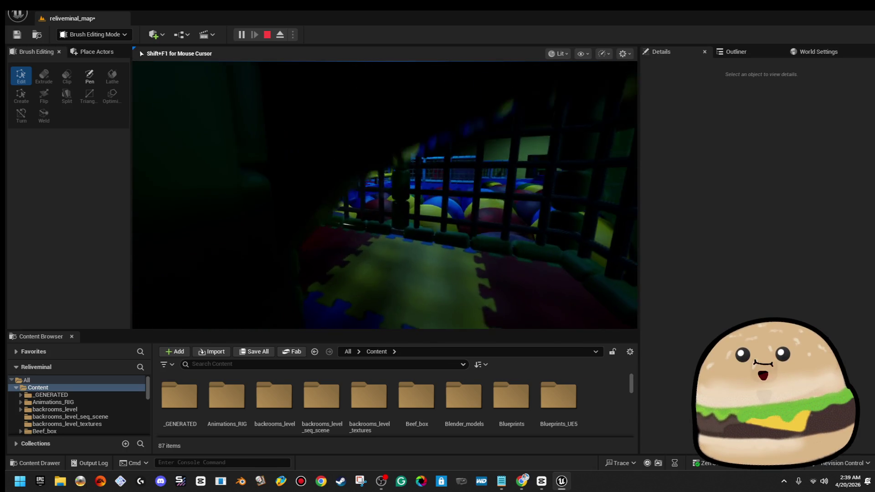
key("w")
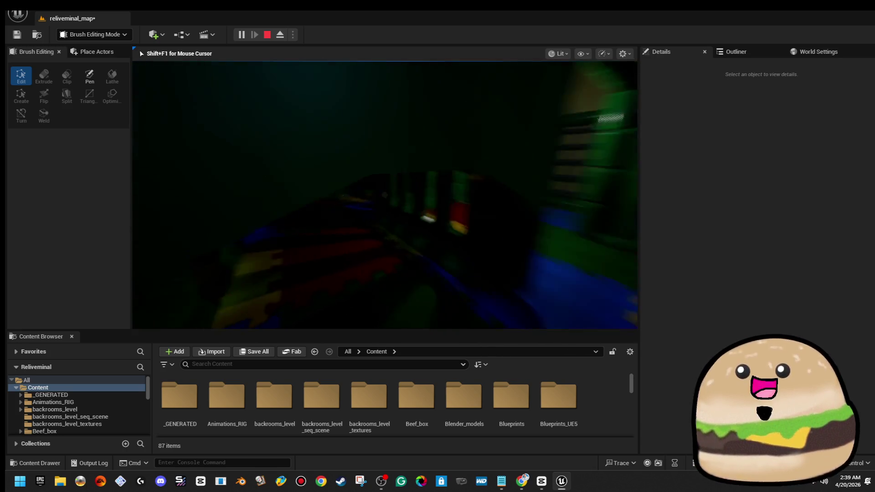
key("w")
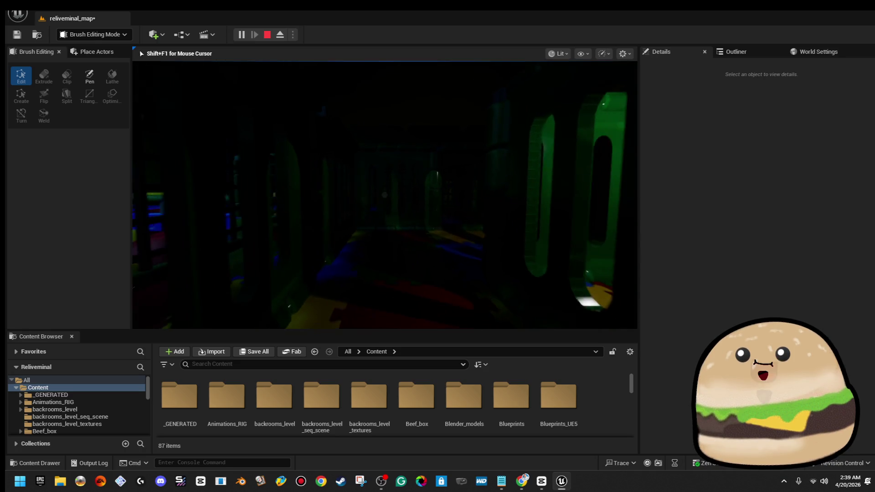
key("w")
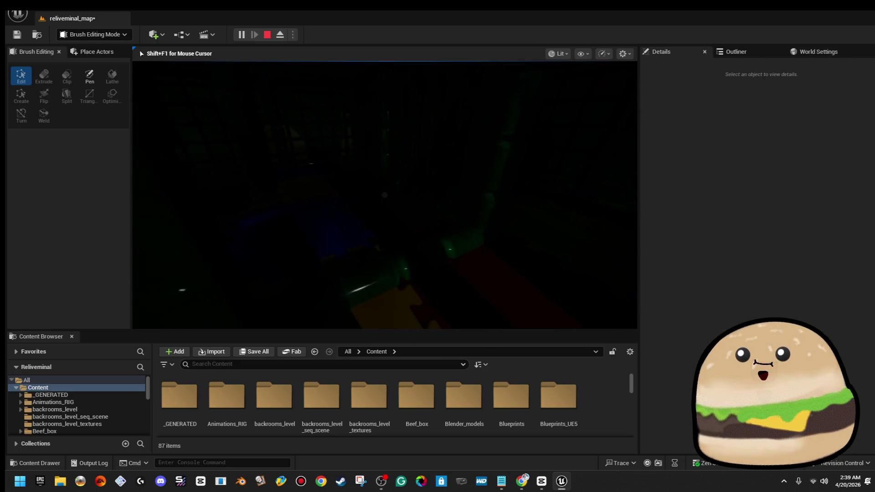
key("Escape")
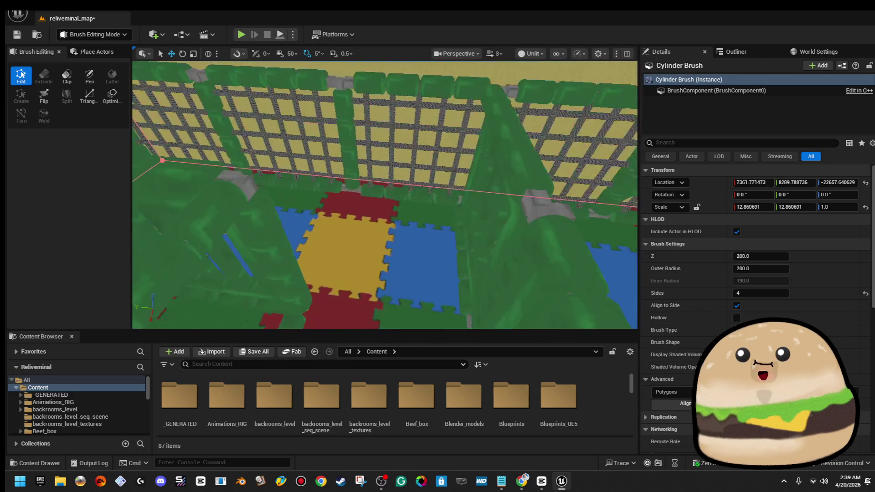
Step: Select the room's point light, then play the level from a spot on the padded room floor
left_click(516, 269)
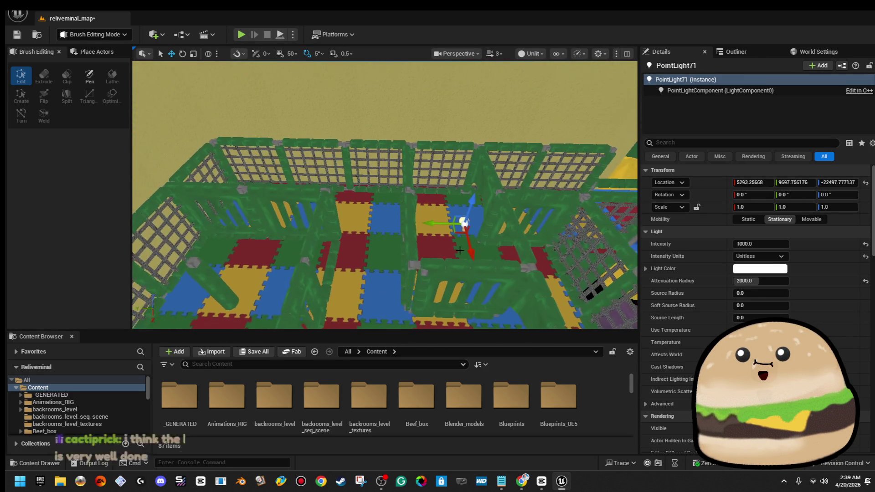
left_click_drag(346, 223, 328, 282)
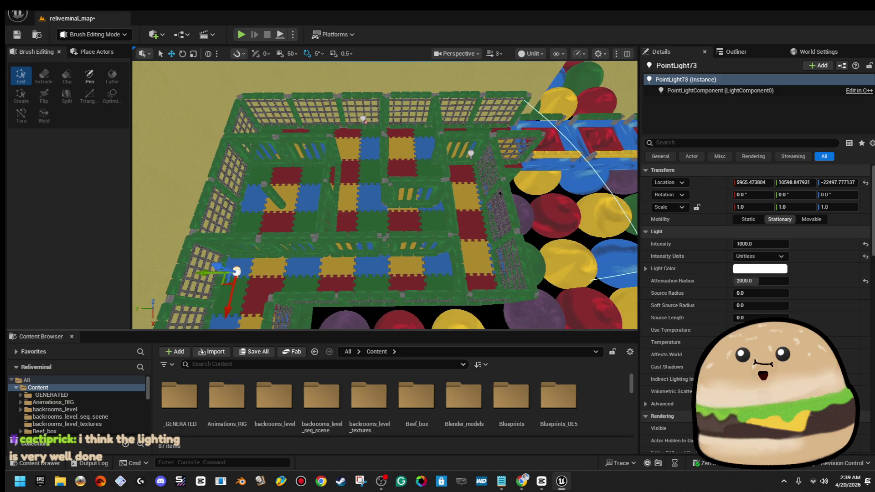
right_click(393, 255)
left_click(461, 461)
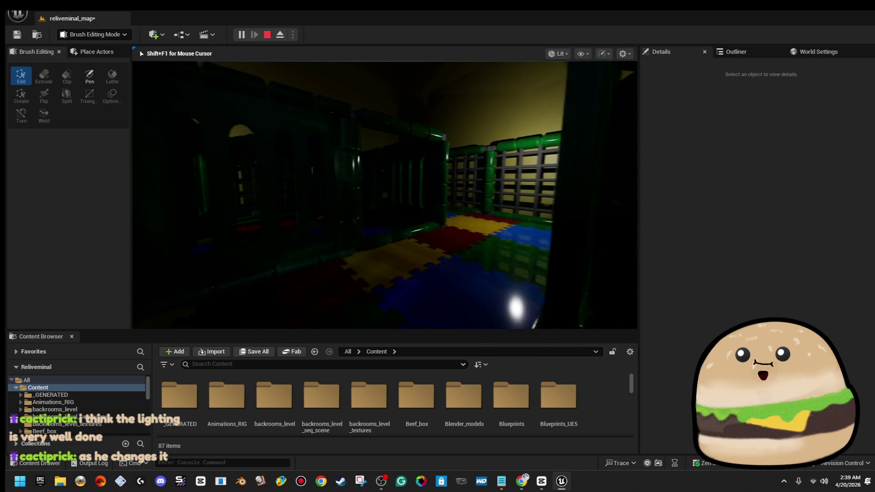
Step: End the test play and set the two point lights over the maze to Static mobility
key("Escape")
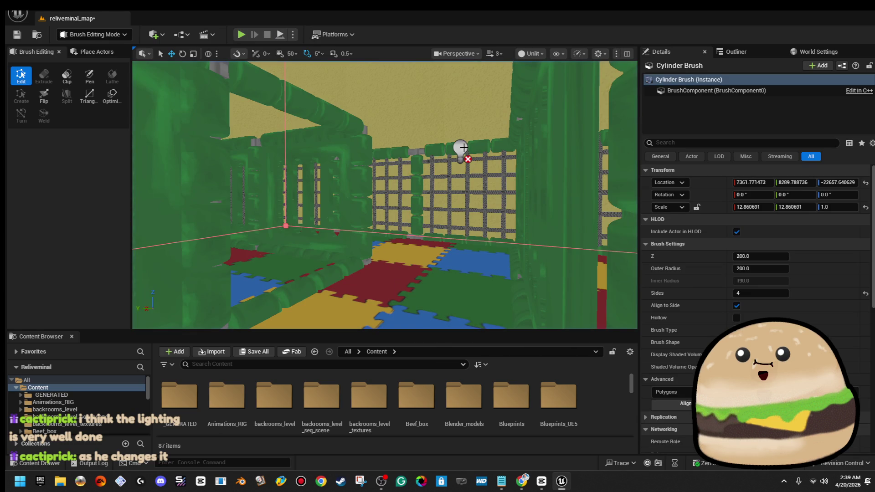
left_click(463, 148)
scroll(385, 195, "down", 10)
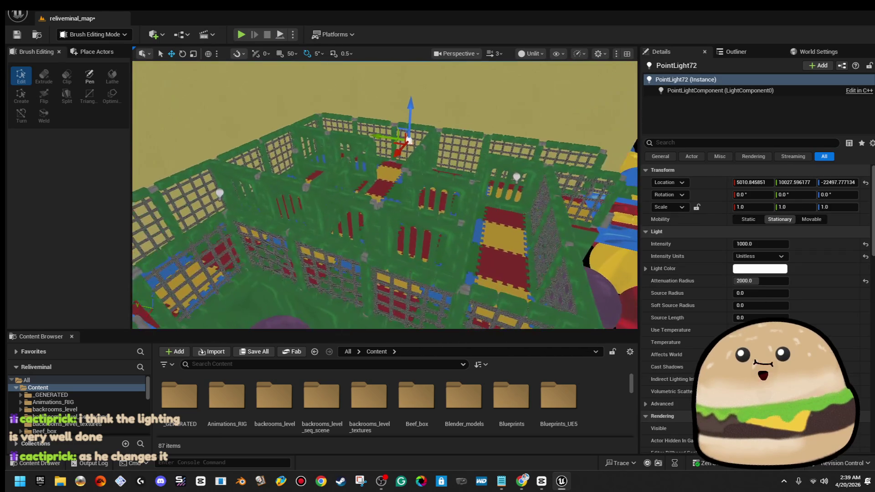
left_click_drag(553, 208, 553, 207)
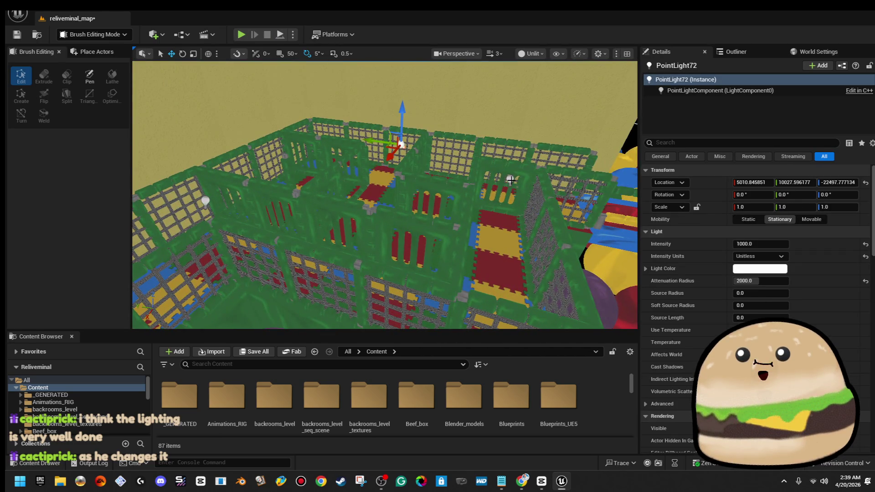
left_click(510, 180, "ctrl")
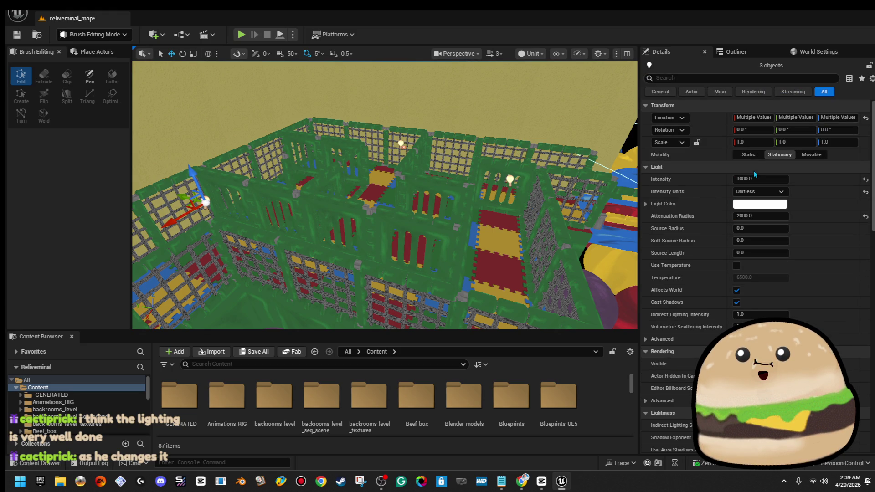
left_click(749, 155)
Step: Nudge PointLight72 slightly along X over the maze and frame the view on it
left_click_drag(410, 137, 410, 116)
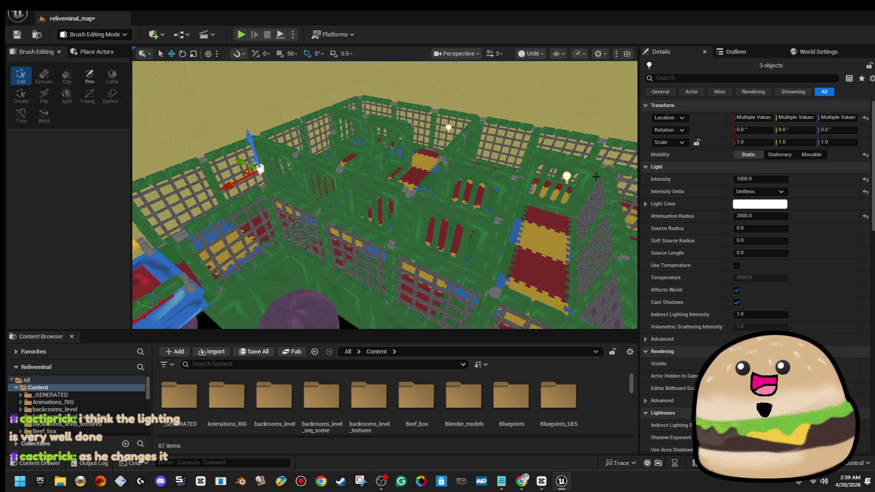
left_click(449, 127)
mouse_move(449, 127)
left_mouse_down()
mouse_move(155, 255)
mouse_move(492, 187)
left_mouse_up()
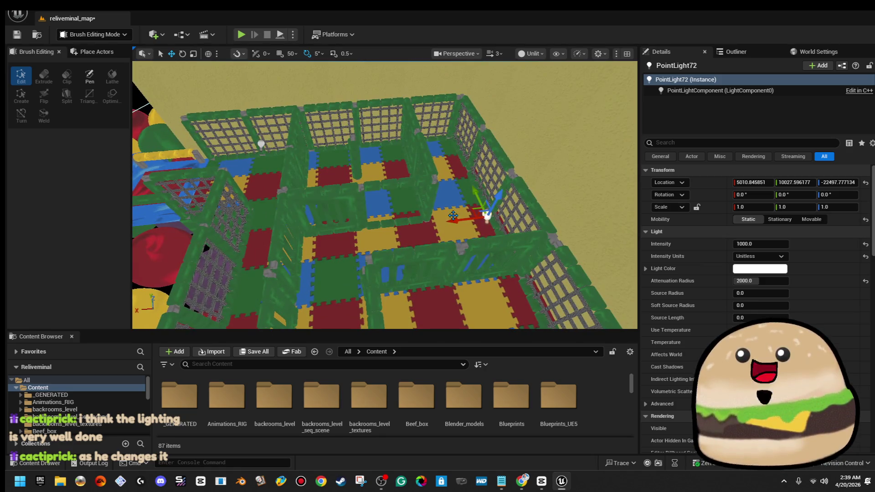
left_click_drag(371, 247, 309, 220)
mouse_move(246, 188)
left_mouse_down()
mouse_move(247, 165)
mouse_move(273, 157)
mouse_move(64, 73)
left_mouse_up()
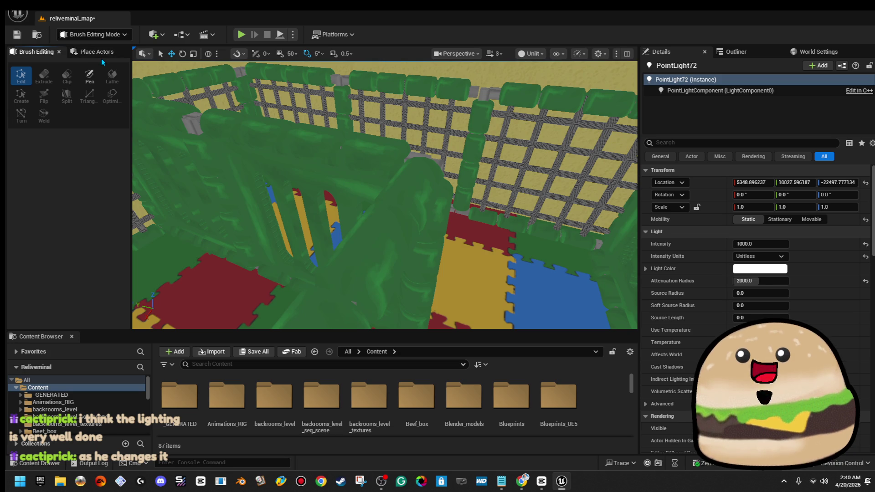
key("f")
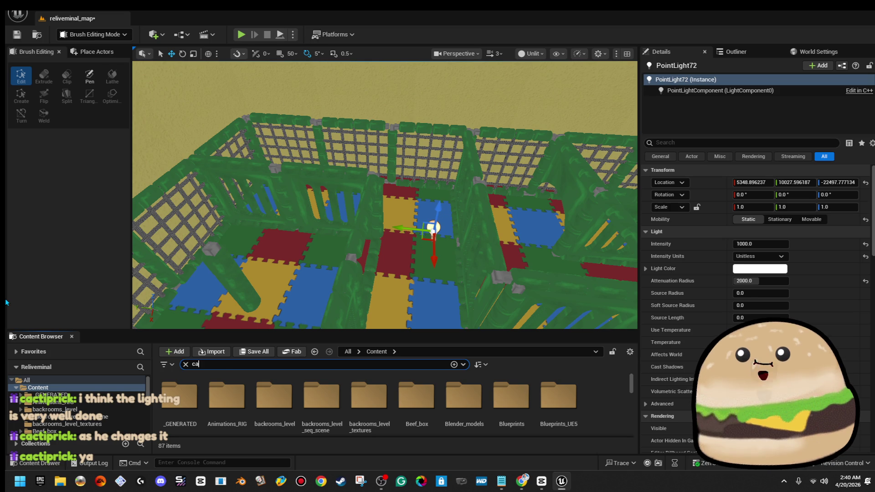
Step: Place a Shape_NarrowCapsule on the puzzle-tile floor and scale it up to 1.715246 × 1.715246 × 3.362505
type("ps")
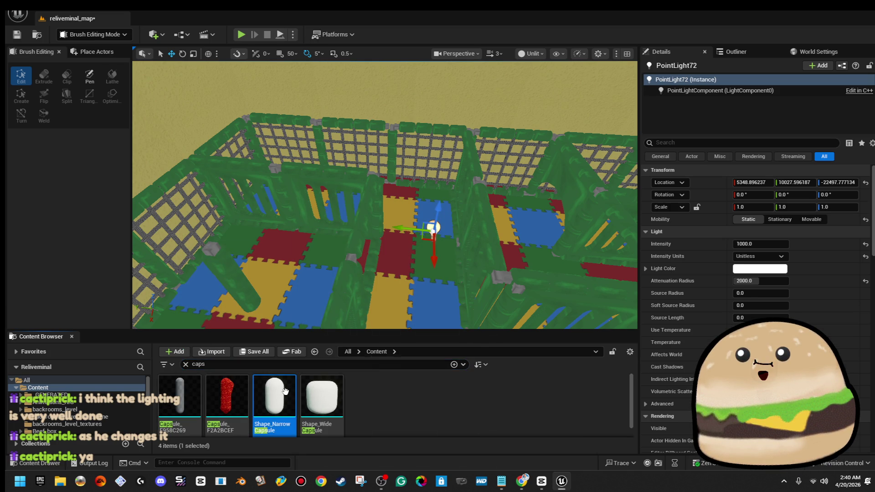
left_click_drag(402, 204, 401, 208)
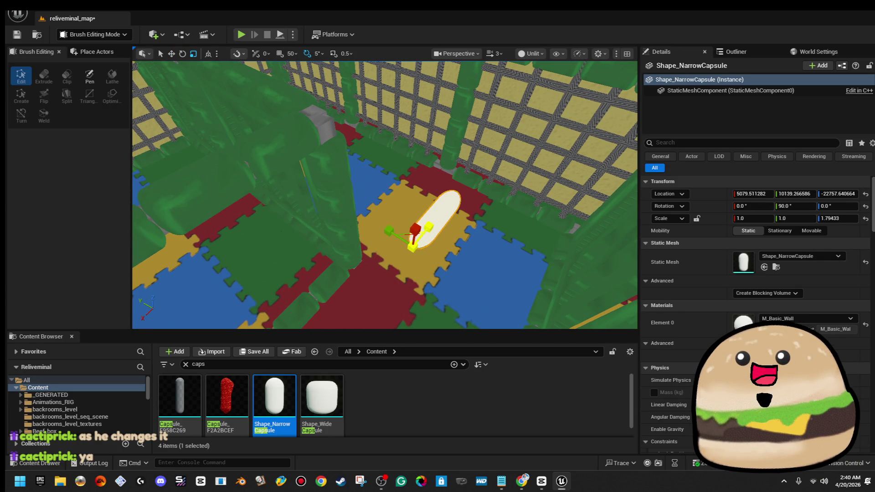
mouse_move(405, 231)
left_mouse_down()
mouse_move(387, 221)
mouse_move(409, 238)
left_mouse_up()
mouse_move(341, 145)
left_mouse_down()
mouse_move(379, 173)
mouse_move(351, 153)
left_mouse_up()
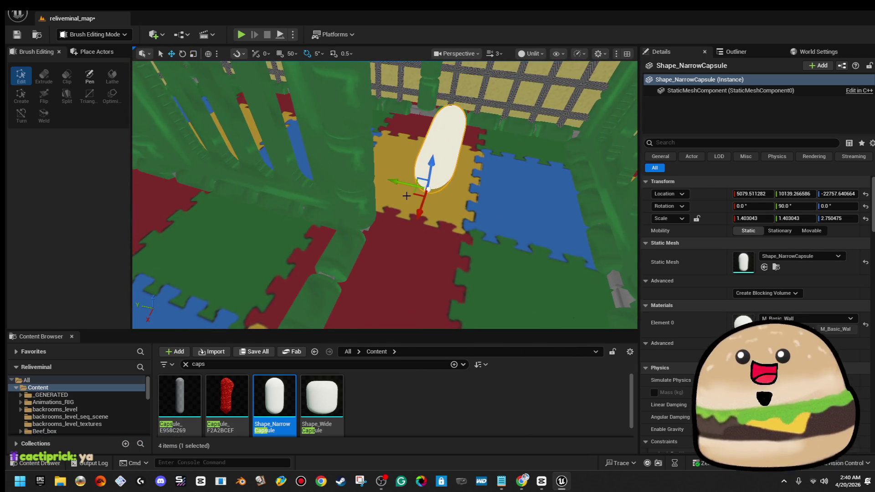
mouse_move(413, 195)
left_mouse_down()
mouse_move(347, 212)
mouse_move(364, 214)
mouse_move(369, 237)
mouse_move(380, 209)
left_mouse_up()
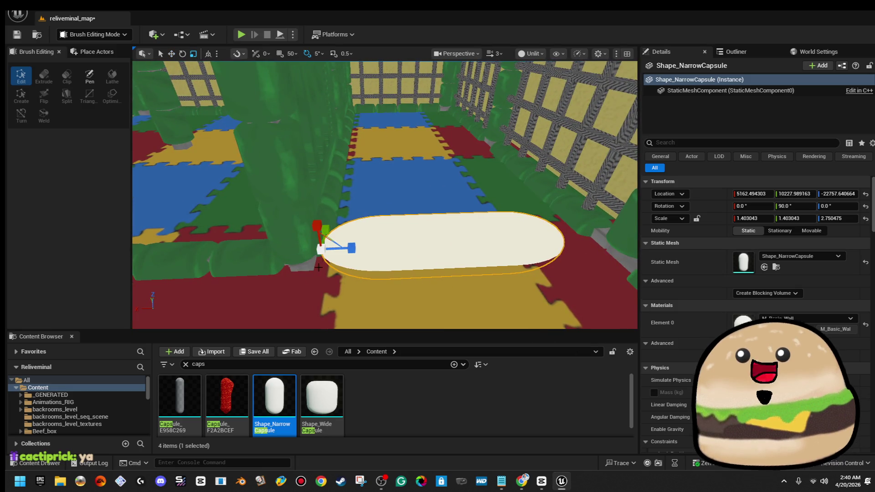
mouse_move(322, 237)
left_mouse_down()
mouse_move(328, 232)
mouse_move(351, 262)
mouse_move(400, 269)
left_mouse_up()
Step: Alt-drag a duplicate of the capsule so the copy lies beside the original
key("w")
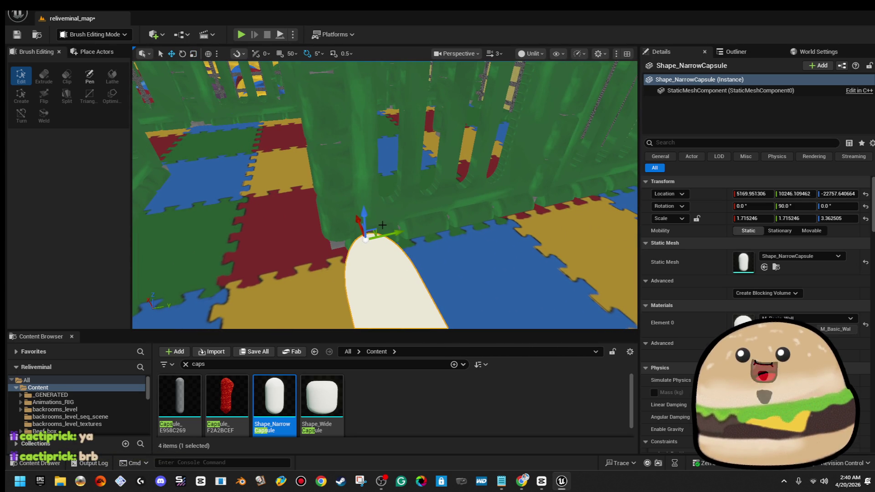
mouse_move(376, 228)
left_mouse_down()
mouse_move(424, 196)
mouse_move(401, 219)
mouse_move(383, 214)
mouse_move(355, 228)
mouse_move(392, 192)
mouse_move(417, 261)
left_mouse_up()
left_click(815, 317)
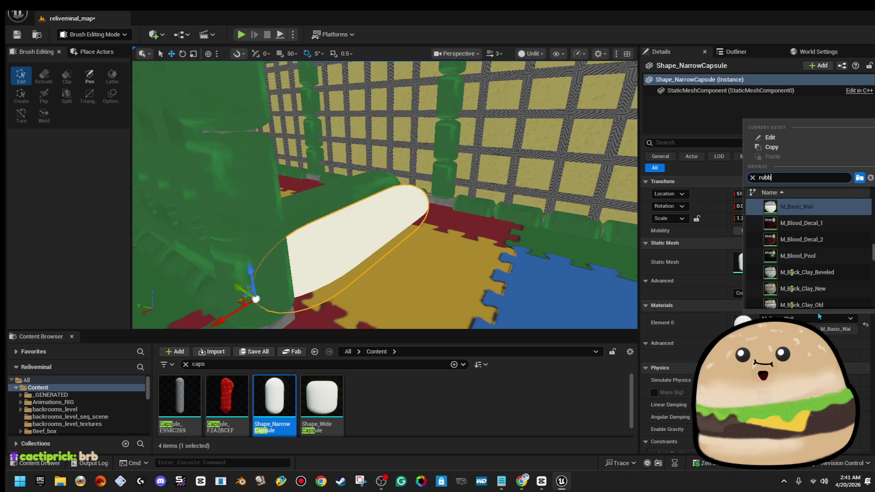
Step: Give the capsule the green_rubber_reflective_texture_Mat material on Element 0
type("en")
left_click(806, 219)
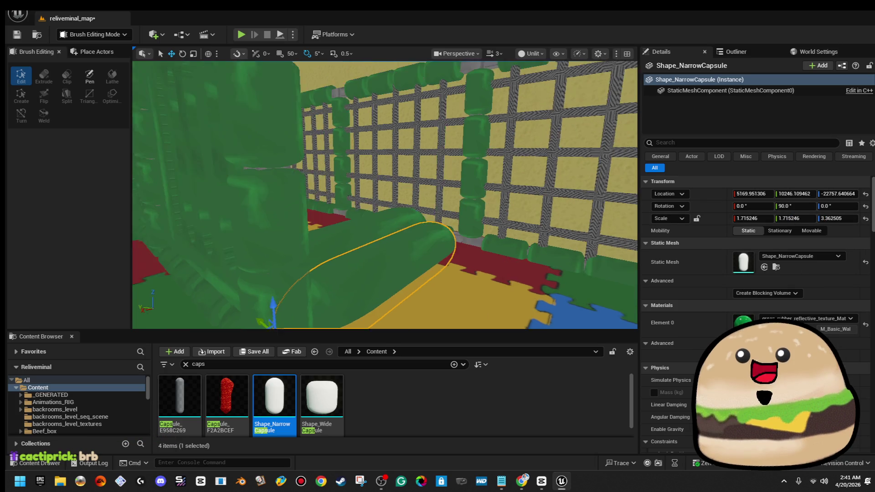
mouse_move(434, 181)
left_mouse_down()
mouse_move(443, 86)
mouse_move(462, 85)
mouse_move(416, 186)
mouse_move(416, 174)
left_mouse_up()
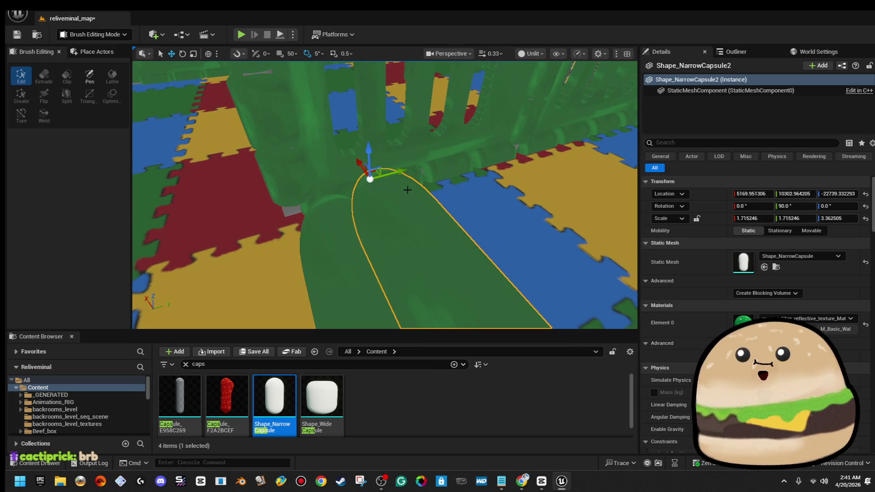
Step: Select both capsules and move them together across the floor mats
left_click(343, 209, "ctrl")
mouse_move(338, 191)
left_mouse_down()
mouse_move(451, 130)
mouse_move(430, 133)
mouse_move(348, 186)
left_mouse_up()
mouse_move(307, 205)
left_mouse_down()
mouse_move(384, 180)
mouse_move(433, 143)
mouse_move(511, 113)
mouse_move(363, 225)
mouse_move(463, 179)
mouse_move(424, 214)
mouse_move(431, 255)
mouse_move(361, 225)
left_mouse_up()
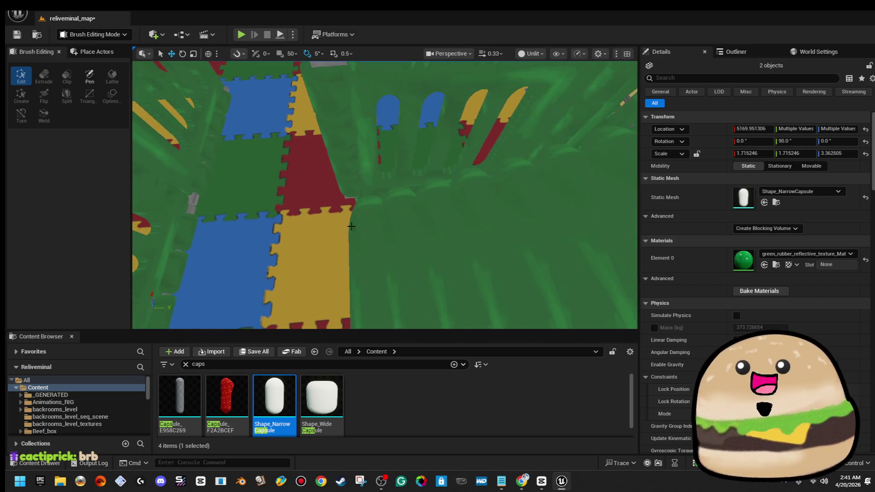
Step: Quick-test the level with Play In Editor, then stop and reselect the green capsules
right_click(301, 185)
left_click(373, 457)
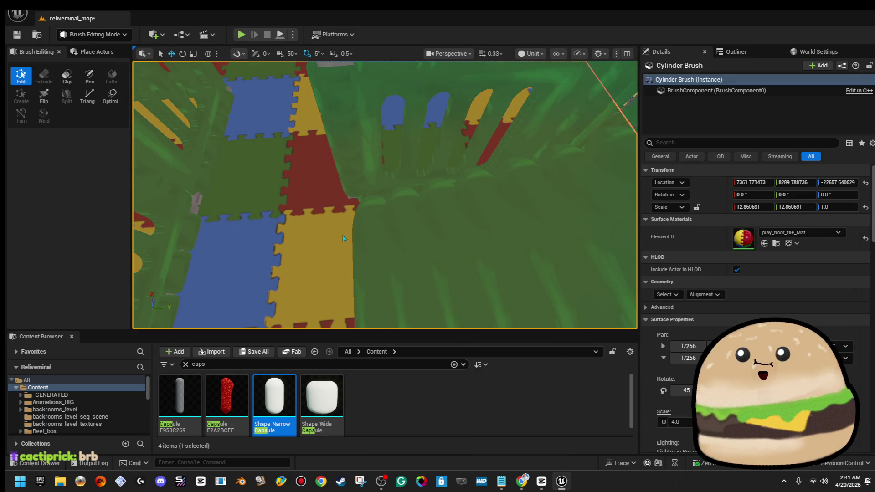
key("alt+p")
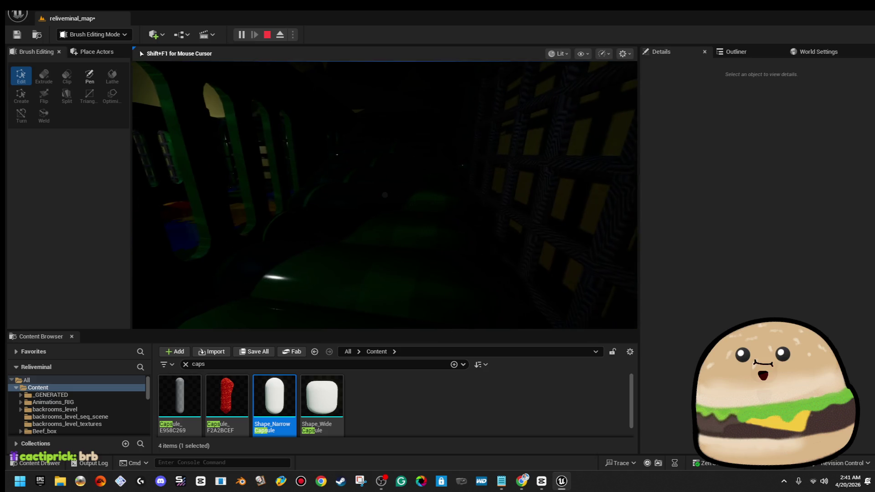
key("Escape")
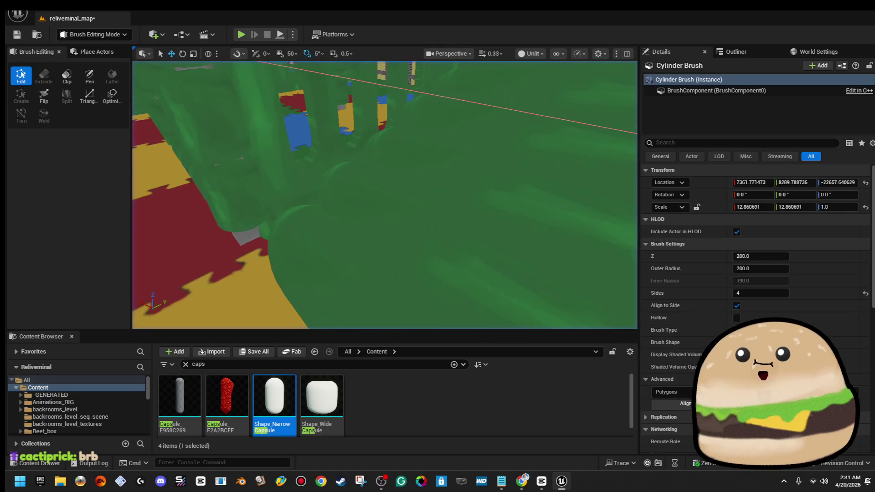
left_click(408, 195)
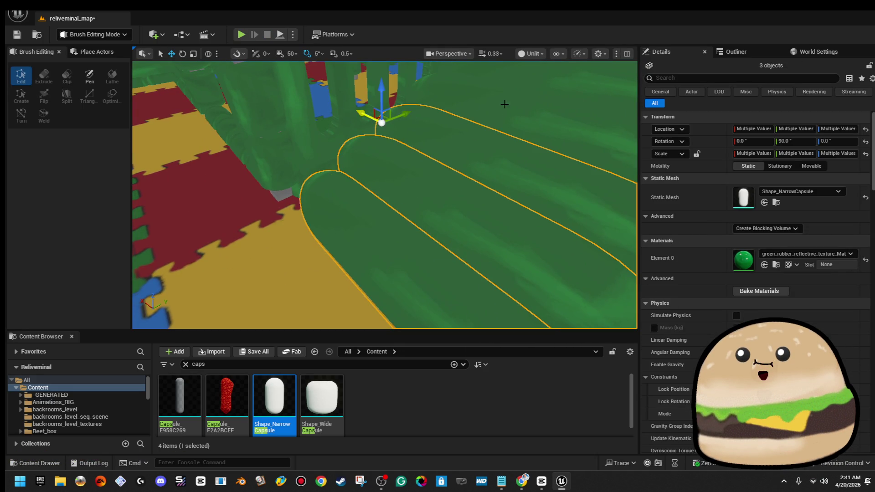
Step: Duplicate the green capsules, then undo the duplication and return to the move gizmo
key("ctrl+d")
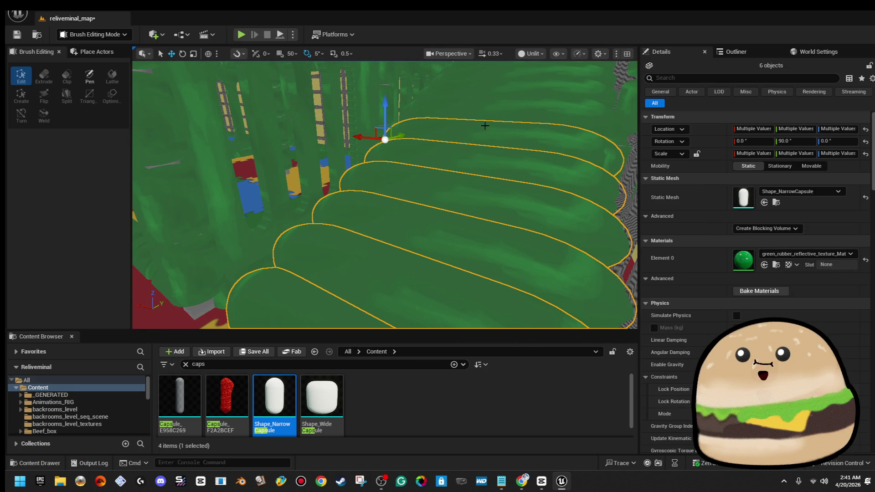
key("ctrl+z")
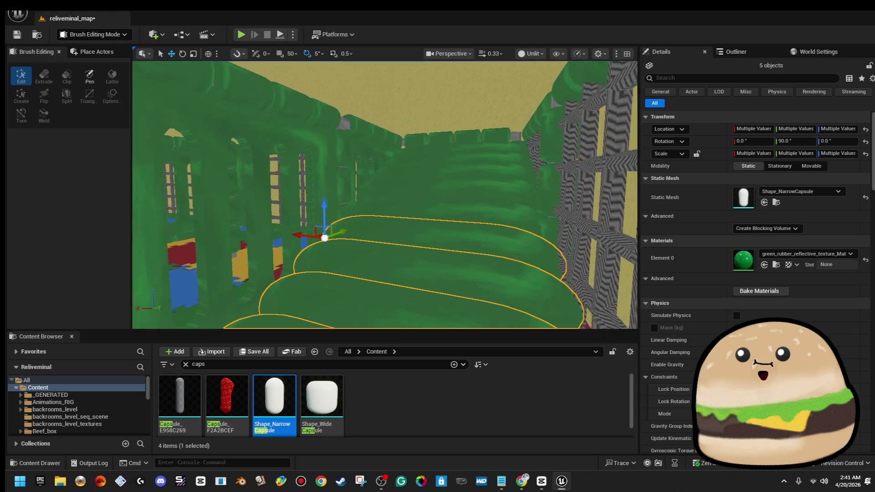
key("ctrl+z")
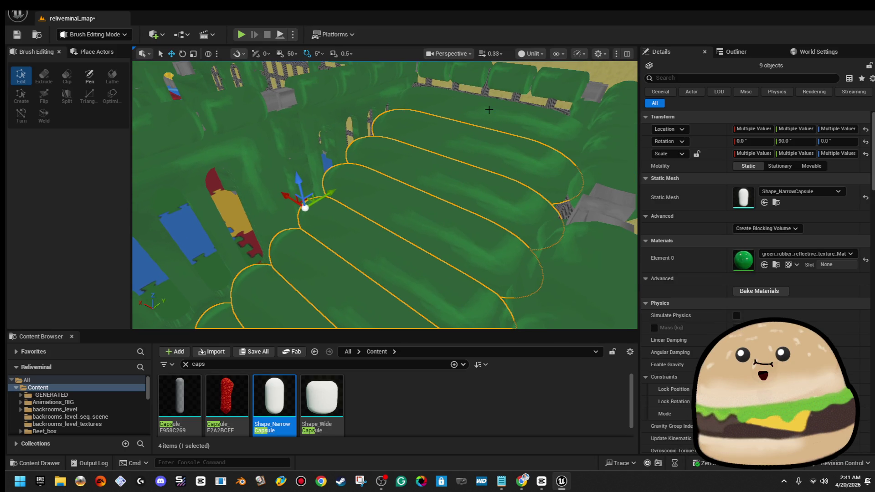
key("e")
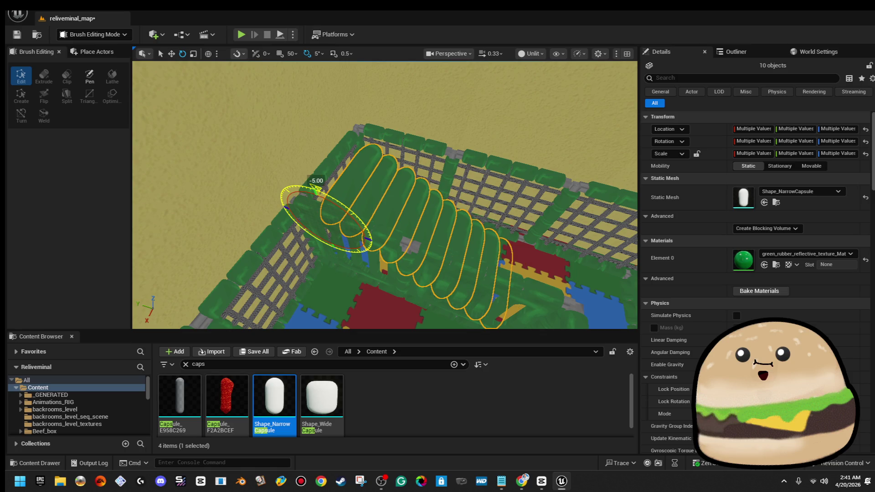
key("w")
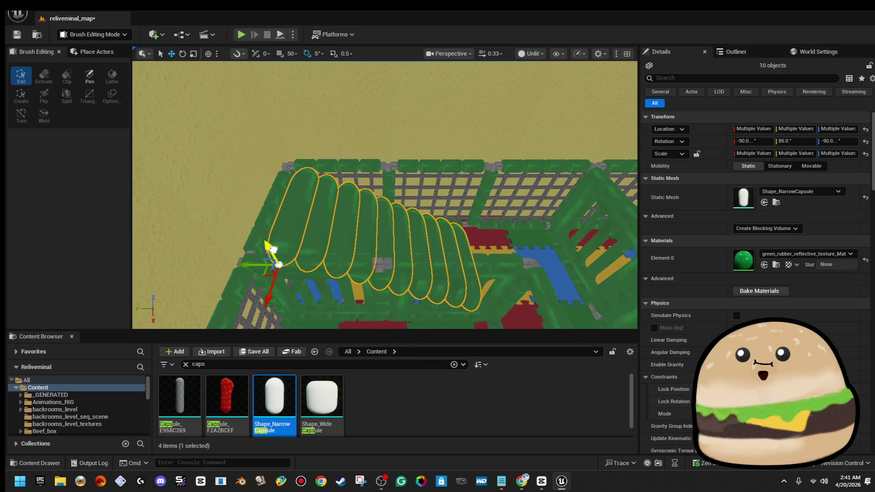
Step: Fly the camera into the padded pens and launch a test play from that spot
key("Right")
key("Up")
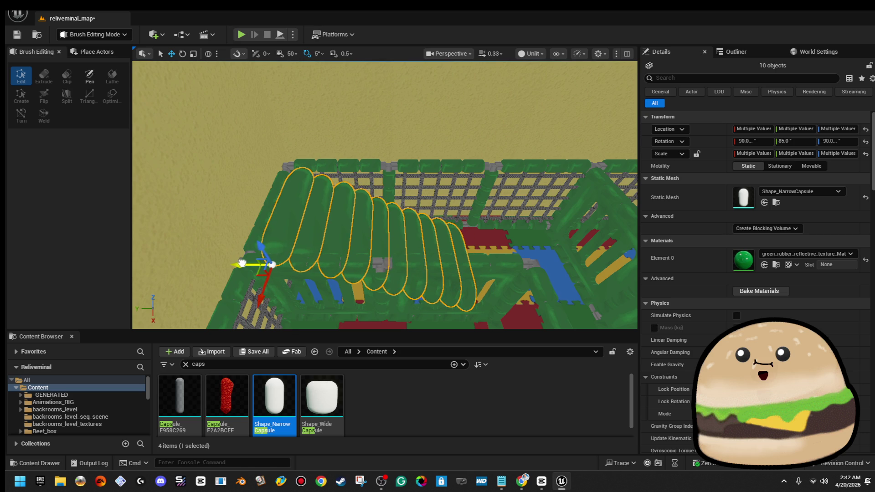
right_click(452, 261)
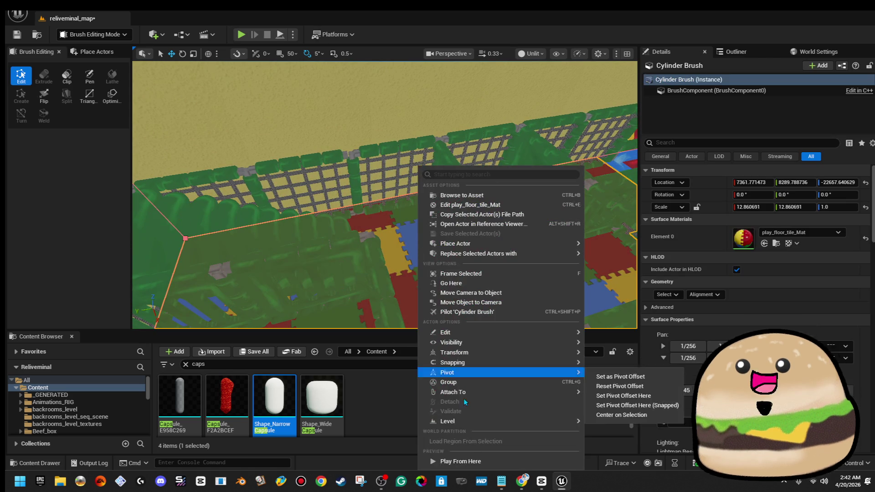
key("Escape")
key("alt+p")
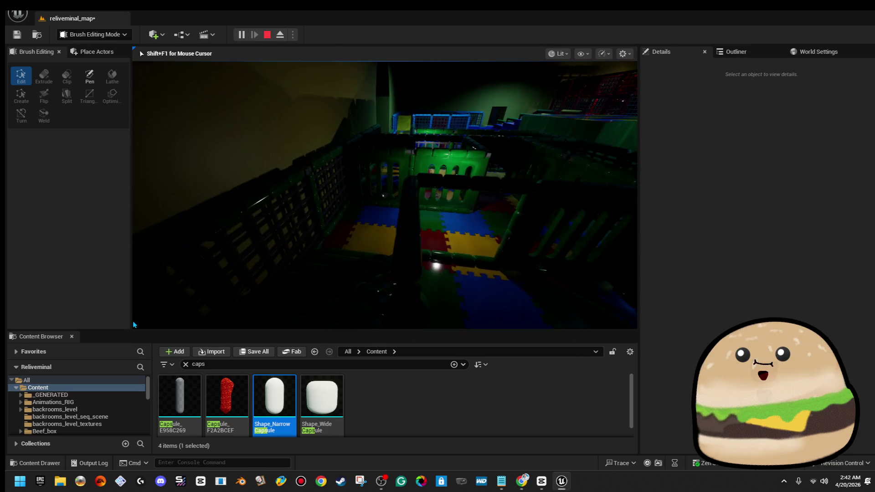
Step: Stop the test play, drag another Shape_NarrowCapsule into the level, and select the yellow mat
key("Escape")
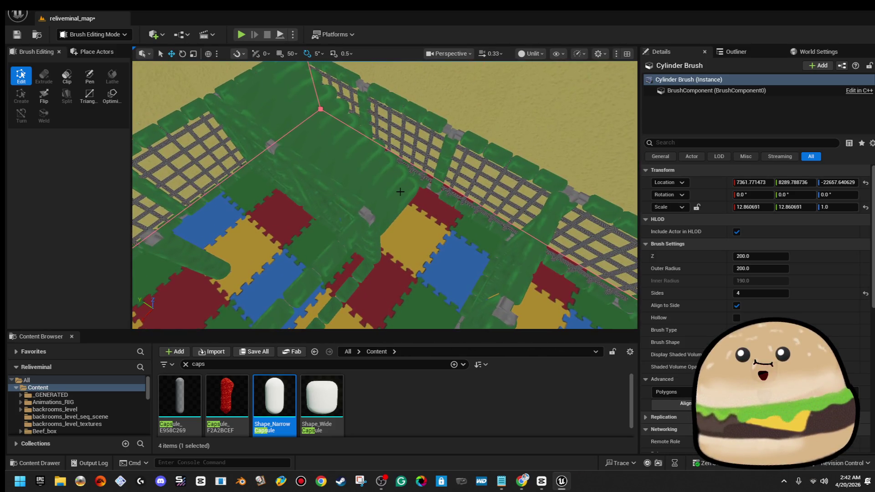
mouse_move(274, 397)
left_mouse_down()
mouse_move(399, 199)
mouse_move(346, 219)
mouse_move(367, 189)
mouse_move(347, 133)
mouse_move(324, 121)
mouse_move(259, 140)
mouse_move(210, 98)
left_mouse_up()
key("w")
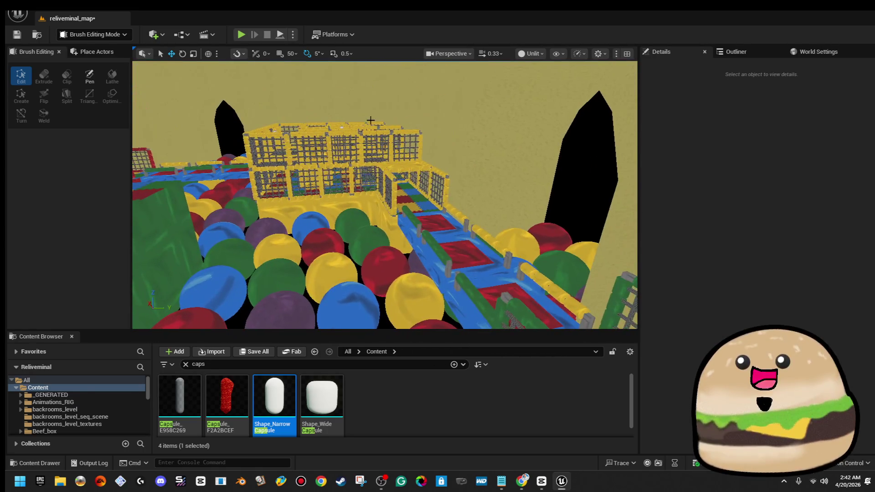
scroll(379, 204, "down", 3)
scroll(419, 201, "down", 2)
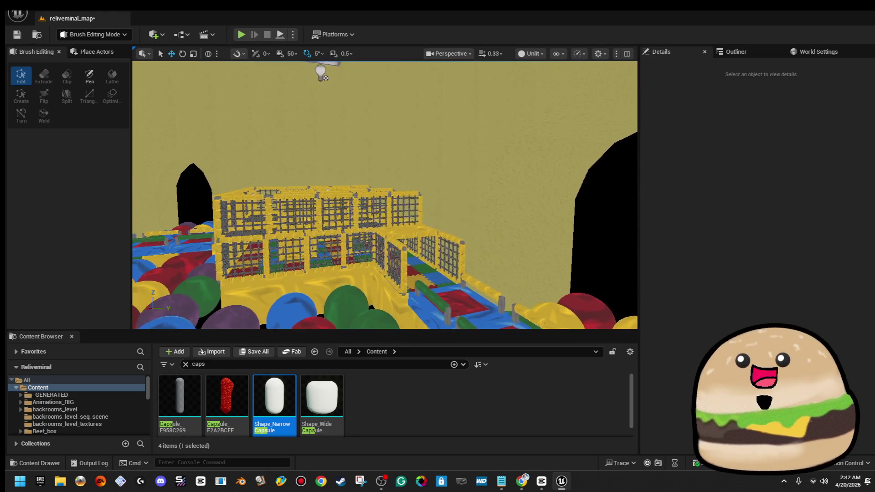
left_click(355, 273)
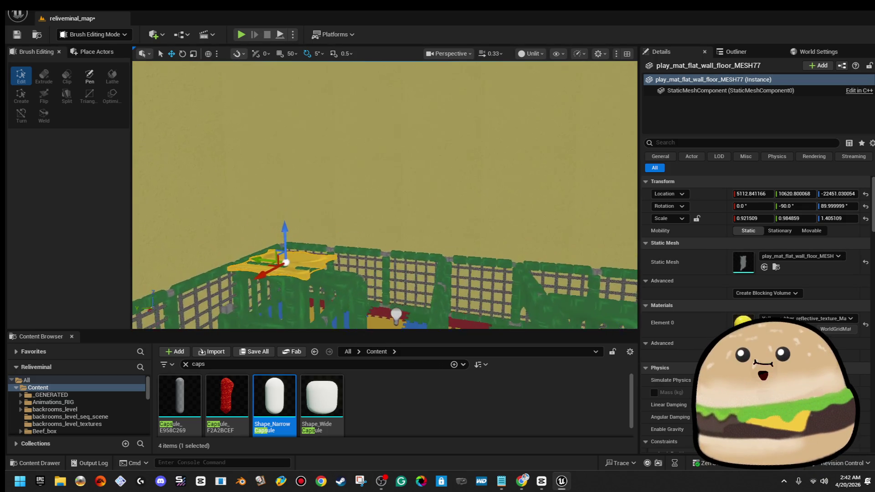
Step: Slide the yellow play mat along X, tilt it, and shift it along Y over the pen
scroll(566, 219, "up", 3)
key("f")
left_click_drag(343, 188, 431, 184)
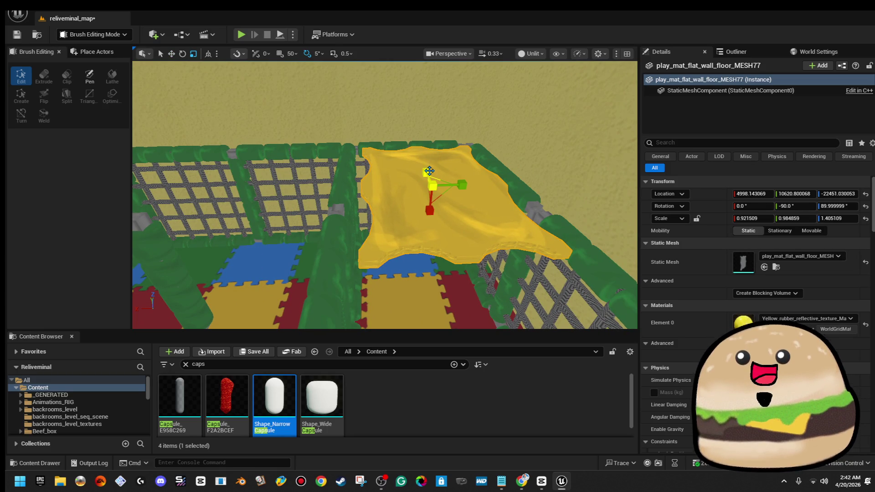
mouse_move(404, 206)
left_mouse_down()
mouse_move(378, 208)
mouse_move(405, 205)
left_mouse_up()
key("e")
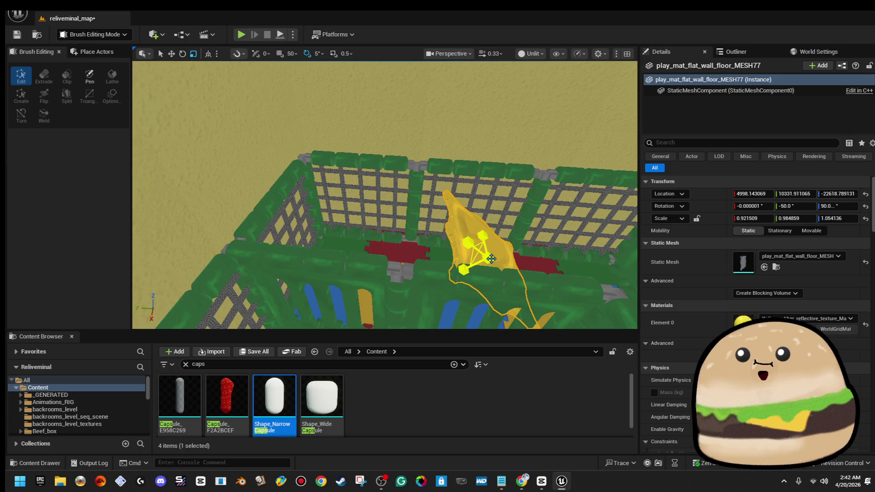
left_click_drag(493, 258, 425, 255)
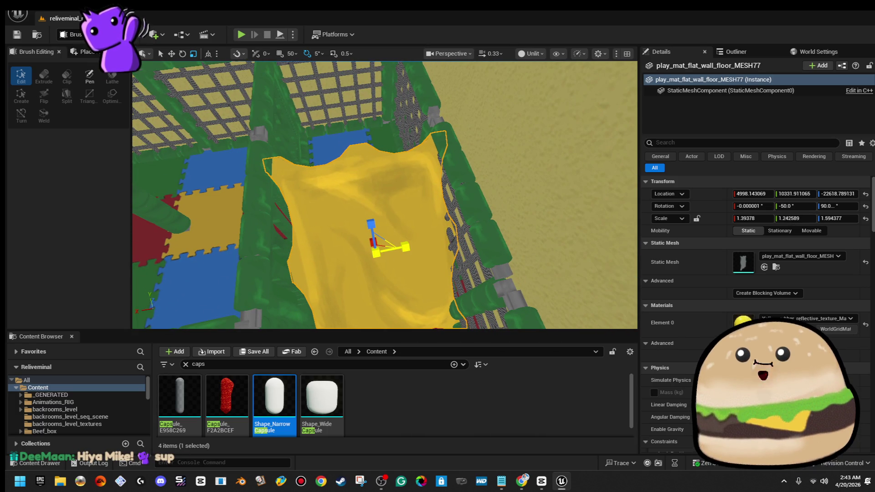
mouse_move(441, 199)
left_mouse_down()
mouse_move(449, 189)
mouse_move(409, 192)
left_mouse_up()
key("w")
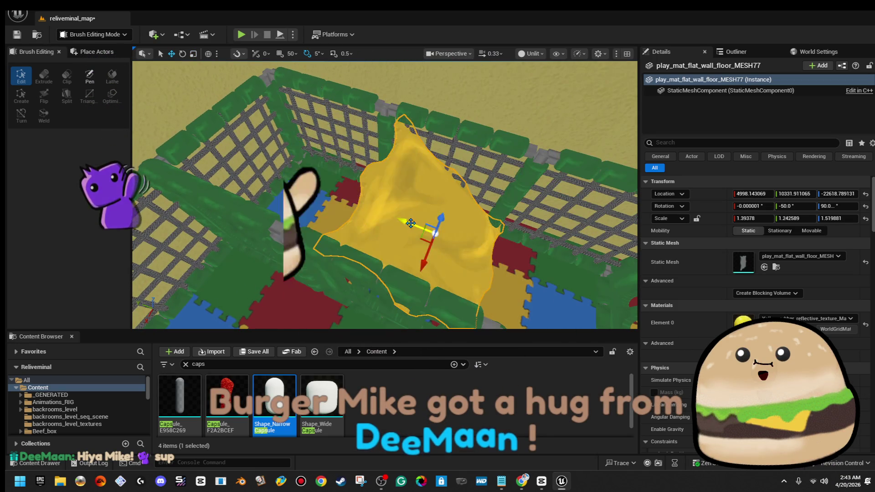
left_click_drag(411, 223, 558, 265)
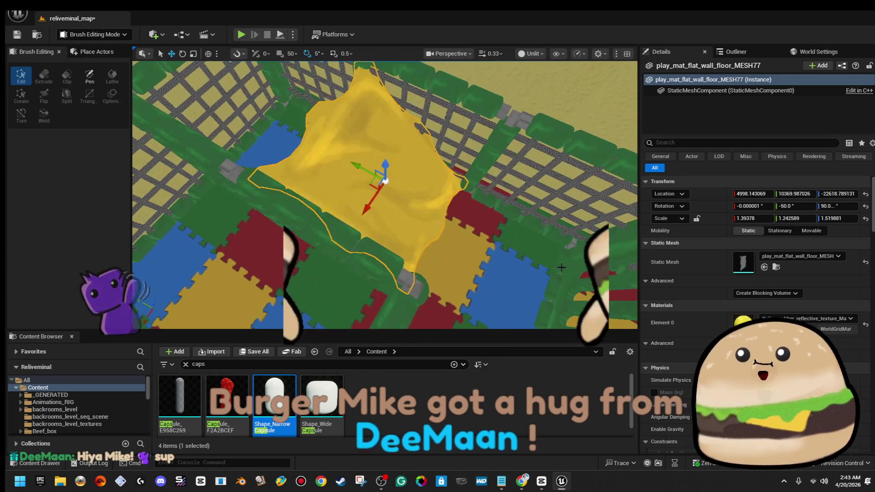
Step: Start a test play from a spot on the floor brush
right_click(474, 319)
left_click(514, 323)
key("alt+p")
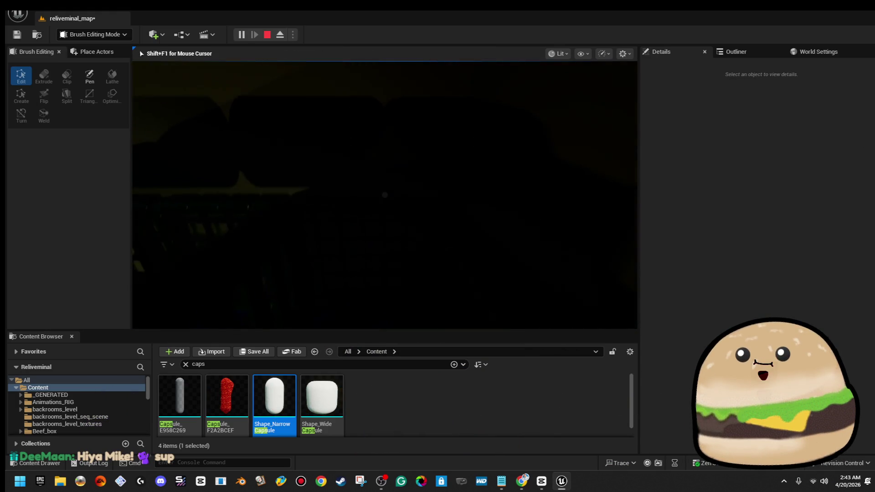
Step: End the test play and select the draped yellow mat
key("Escape")
mouse_move(374, 162)
left_mouse_down()
mouse_move(383, 191)
mouse_move(360, 151)
mouse_move(392, 183)
mouse_move(425, 189)
left_mouse_up()
left_click(426, 190)
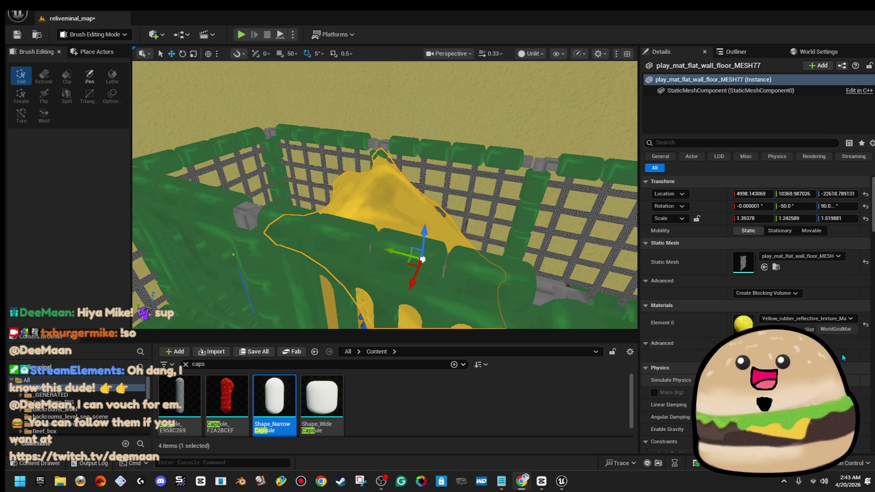
Step: Switch the mat's Element 0 material to green_rubber_reflective_texture_Mat
left_click(822, 323)
type("gree")
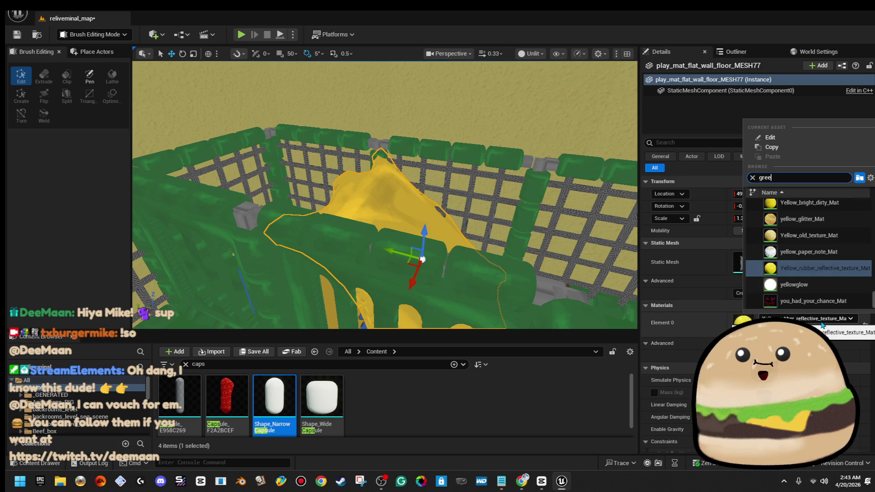
type("n rubb")
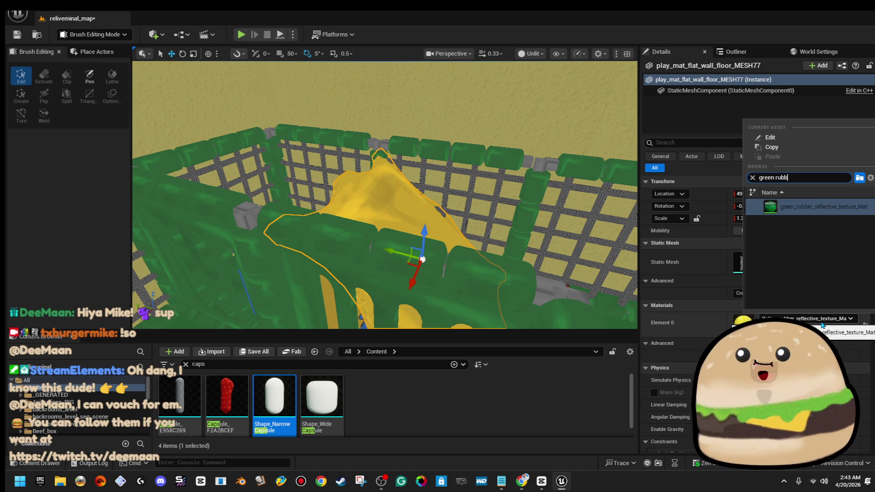
key("Return")
mouse_move(527, 267)
left_mouse_down()
mouse_move(530, 303)
mouse_move(501, 217)
mouse_move(318, 204)
left_mouse_up()
key("e")
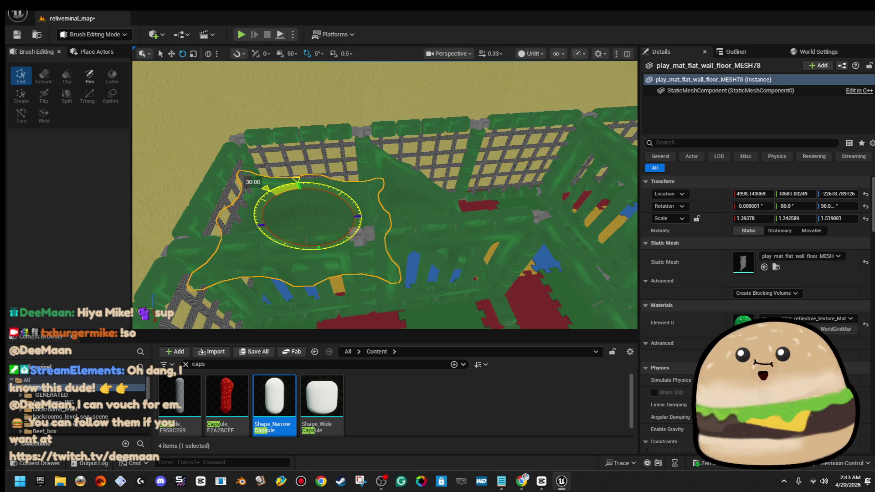
Step: Raise the copied green mat on Z, turn it 5°, and flatten it
left_click_drag(314, 194, 319, 157)
key("e")
mouse_move(281, 136)
left_mouse_down()
mouse_move(260, 184)
mouse_move(271, 184)
mouse_move(140, 200)
left_mouse_up()
key("r")
key("w")
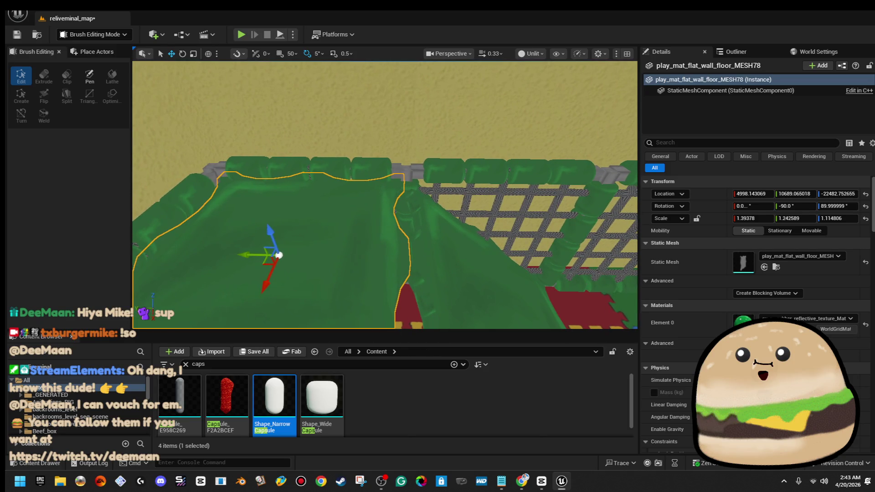
Step: Alt-drag a copy of the padded pole farther along and nudge it to Y 10533.649353
left_click(168, 215)
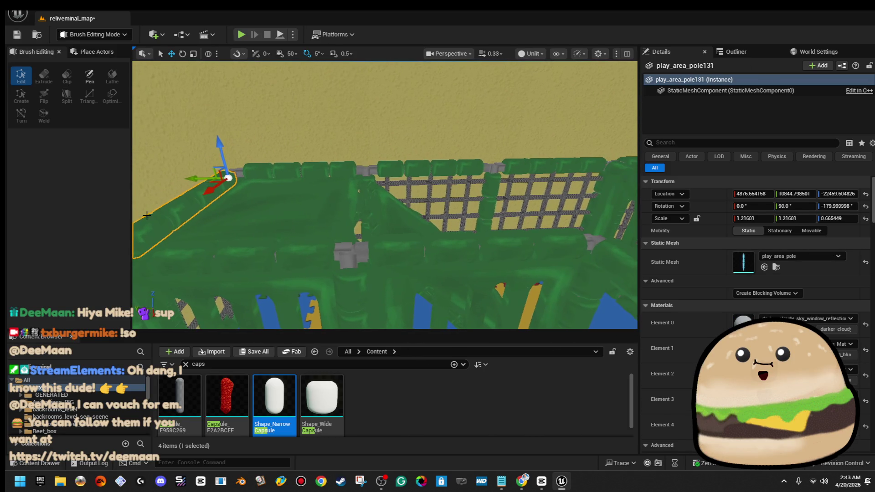
mouse_move(262, 173)
left_mouse_down()
mouse_move(341, 176)
mouse_move(348, 164)
mouse_move(359, 170)
mouse_move(351, 176)
left_mouse_up()
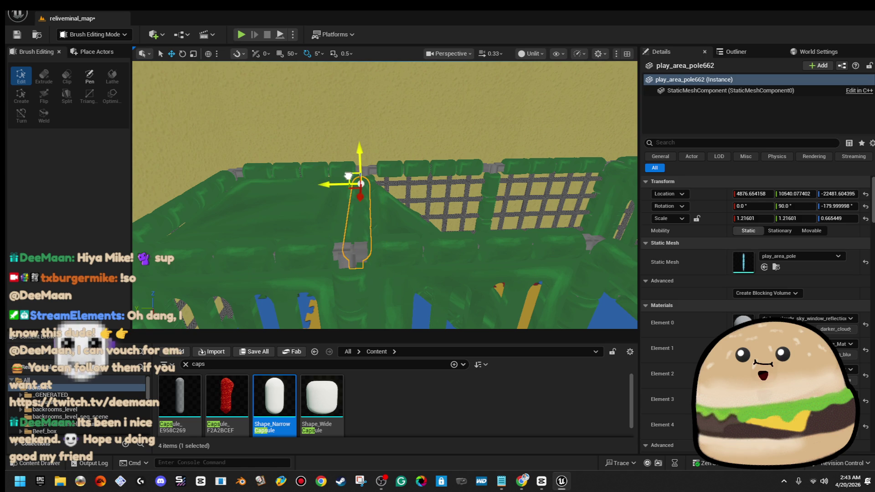
scroll(349, 175, "up", 5)
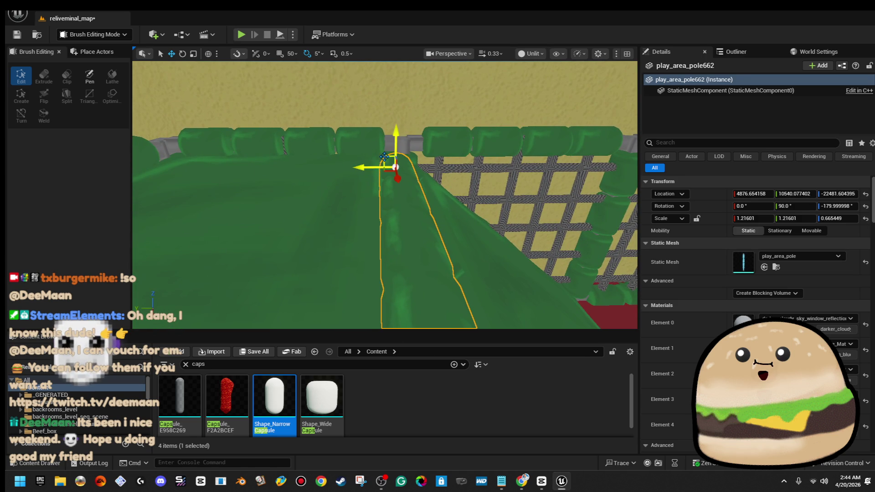
mouse_move(390, 161)
left_mouse_down()
mouse_move(396, 173)
mouse_move(365, 191)
mouse_move(428, 225)
left_mouse_up()
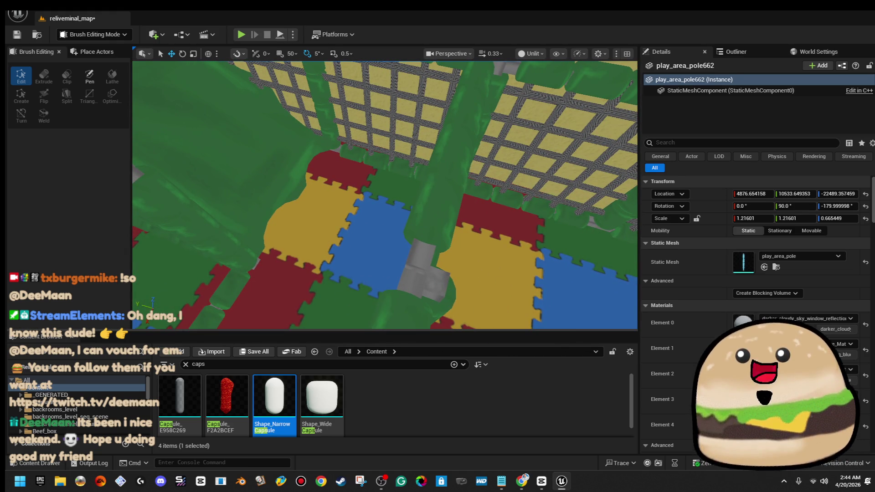
Step: Test-play the level from a spot on the floor brush
right_click(443, 166)
right_click(335, 167)
mouse_move(410, 421)
left_click(398, 461)
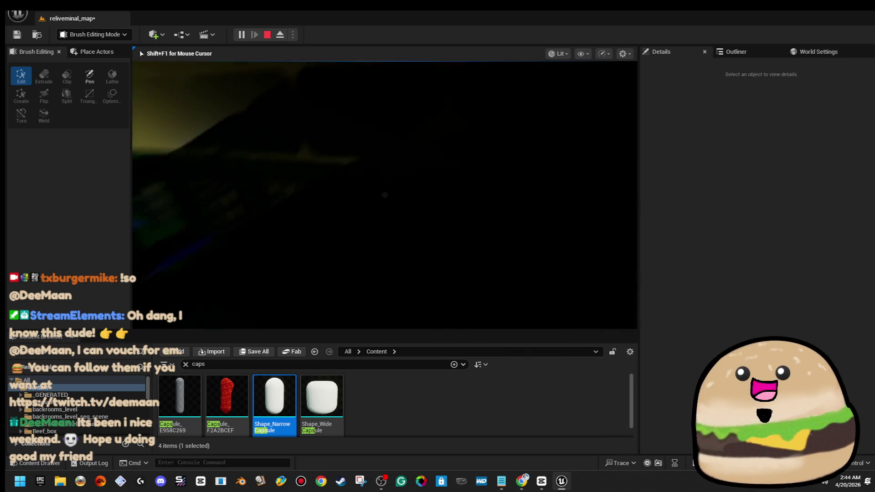
Step: End the test play and nudge the new padded pole slightly along Y
key("Escape")
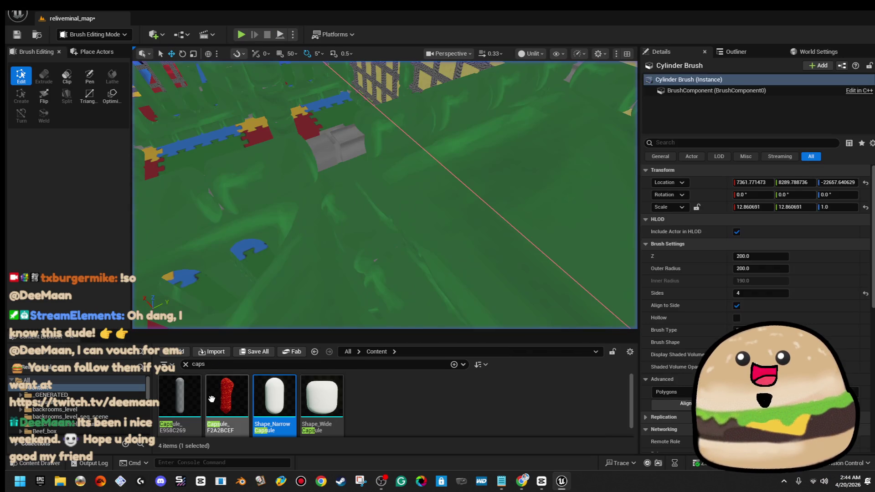
left_click(344, 243)
key("f")
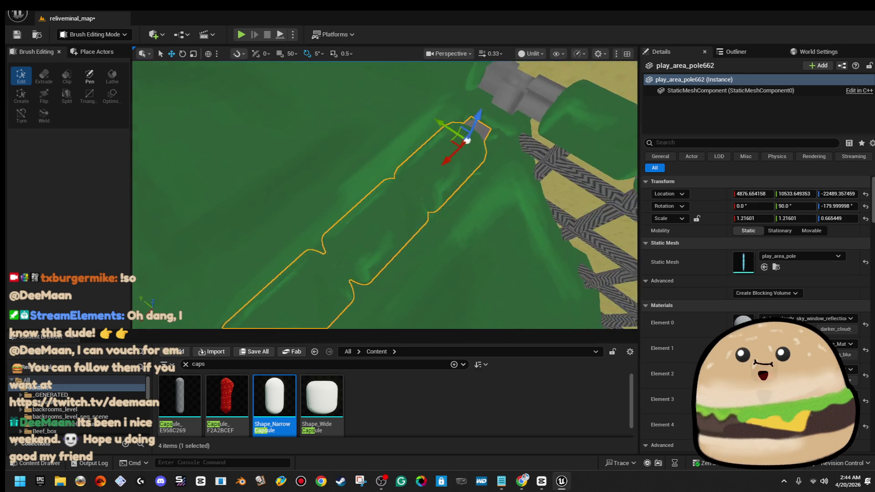
mouse_move(394, 184)
left_mouse_down()
mouse_move(386, 182)
mouse_move(397, 185)
left_mouse_up()
key("f")
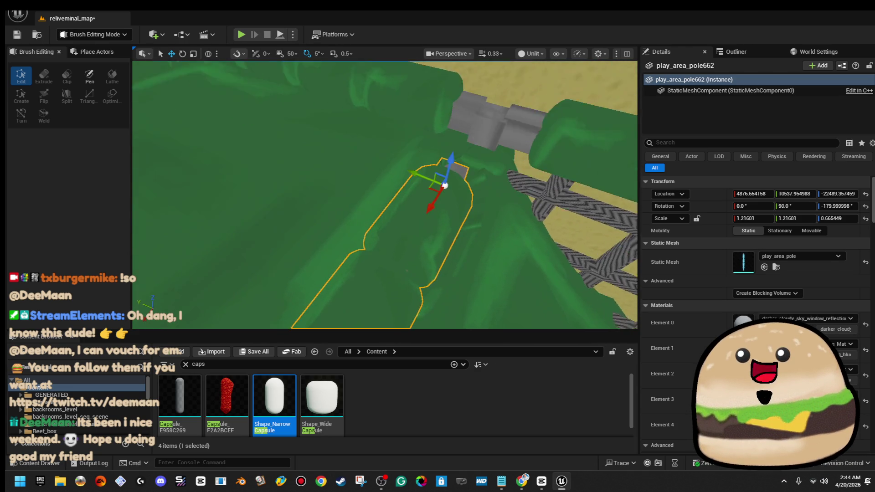
mouse_move(344, 197)
left_mouse_down()
mouse_move(364, 197)
mouse_move(344, 197)
mouse_move(512, 269)
left_mouse_up()
Step: Run a quick Play From Here test from the floor, then stop it
right_click(512, 270)
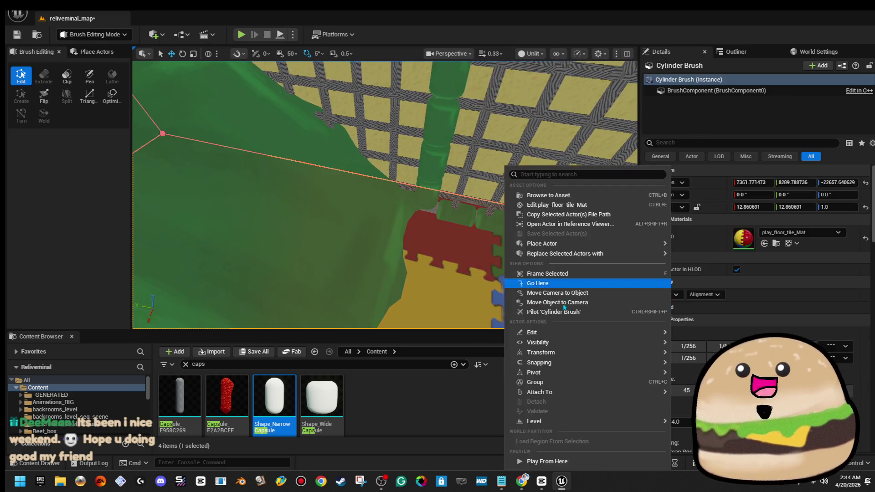
left_click(620, 462)
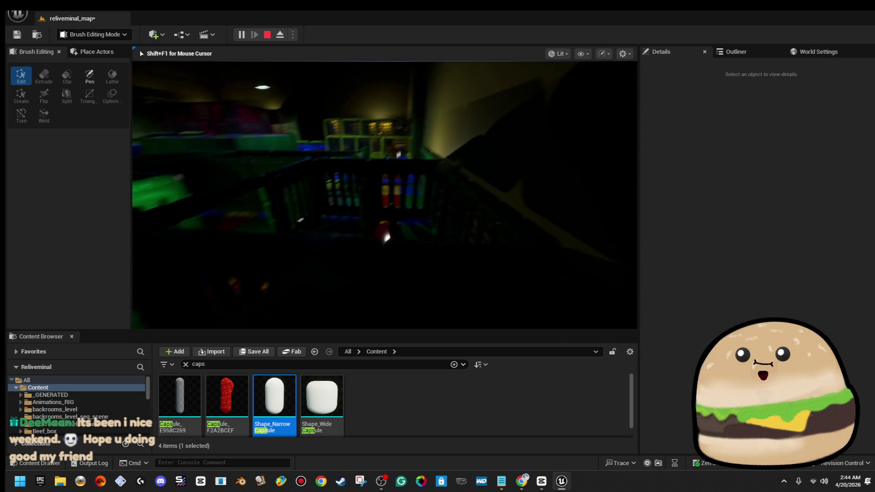
key("Escape")
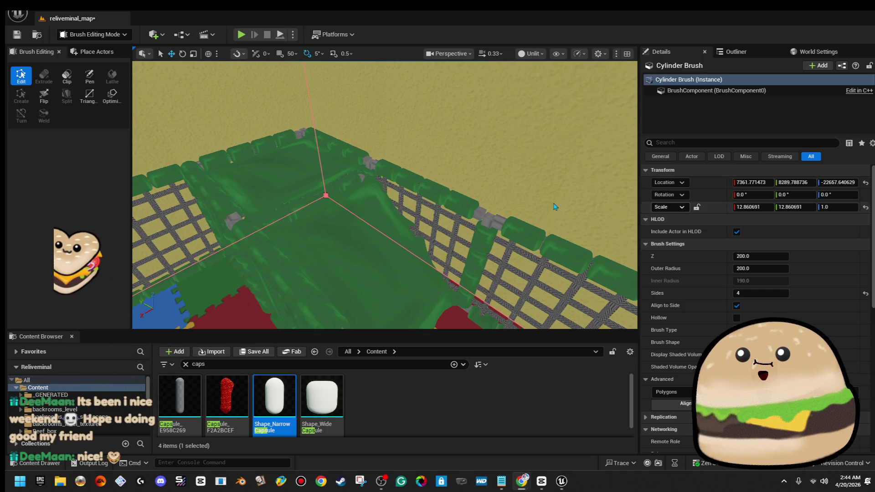
Step: Make another copy of the green mat and slide it along X over the pen corner
mouse_move(567, 208)
left_mouse_down()
mouse_move(542, 221)
mouse_move(520, 205)
left_mouse_up()
left_click(334, 164)
left_click_drag(334, 159, 338, 167)
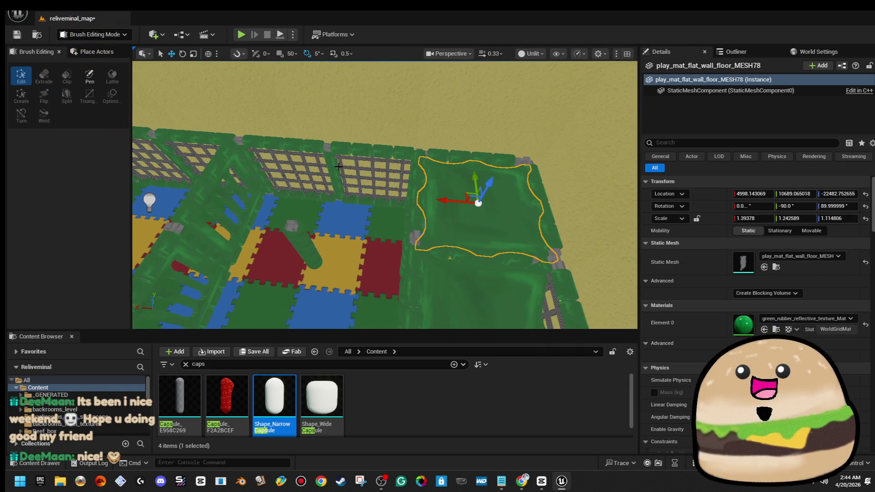
mouse_move(462, 200)
left_mouse_down()
mouse_move(331, 196)
mouse_move(415, 198)
left_mouse_up()
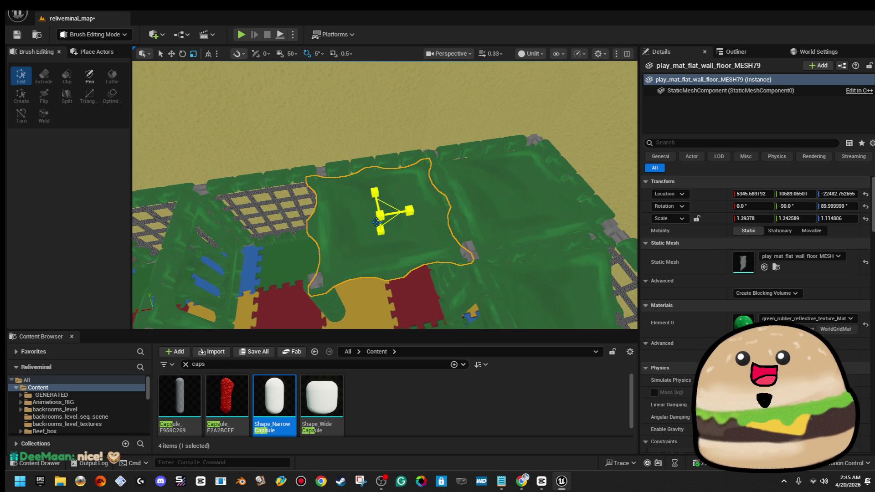
mouse_move(354, 219)
left_mouse_down()
mouse_move(366, 218)
mouse_move(353, 203)
mouse_move(459, 203)
mouse_move(451, 160)
mouse_move(341, 154)
mouse_move(294, 172)
left_mouse_up()
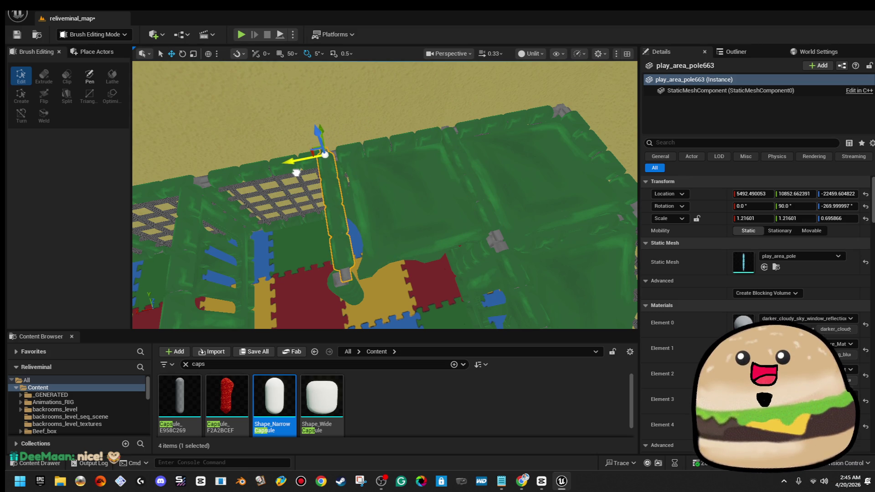
Step: Nudge the draped floor mat slightly into place, then check its fit against the pen's poles
left_click(394, 233)
left_click_drag(395, 188, 392, 188)
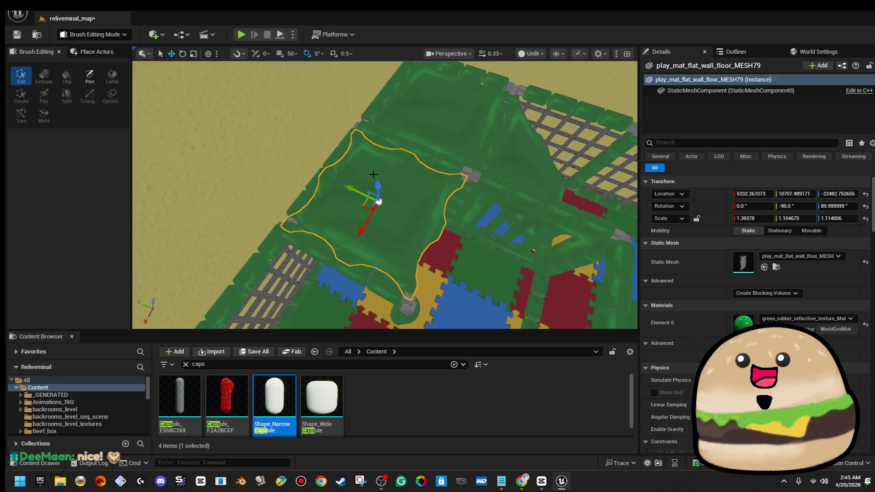
left_click(307, 191)
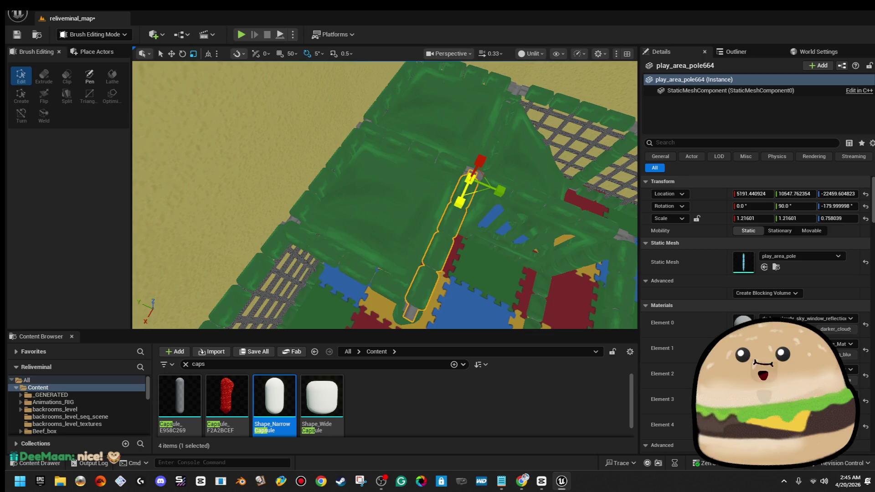
mouse_move(487, 197)
left_mouse_down()
mouse_move(474, 152)
mouse_move(449, 130)
left_mouse_up()
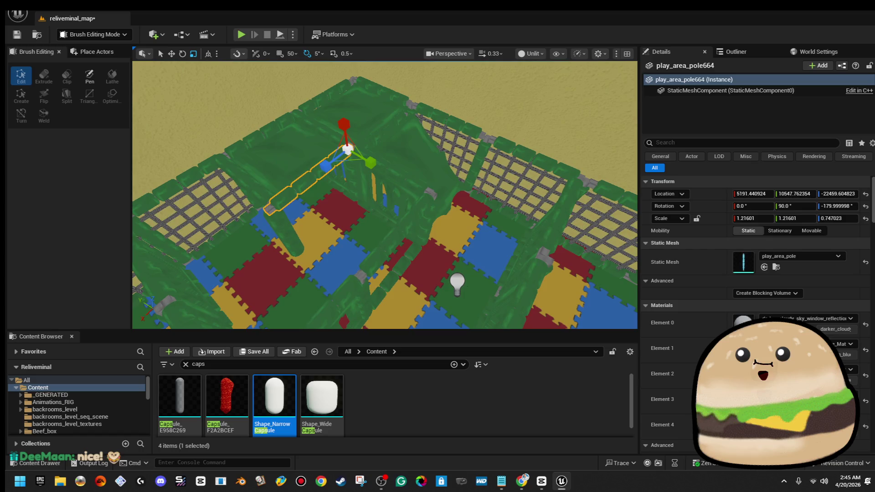
left_click_drag(437, 180, 391, 155)
left_click(422, 171)
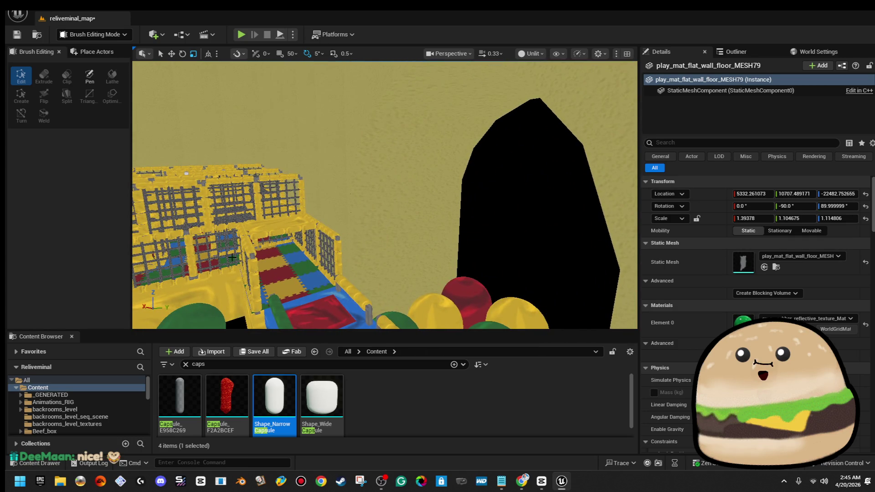
Step: Frame the rope net and slide it along X into the green pen, fine-tuning its position
mouse_move(251, 223)
left_mouse_down()
mouse_move(242, 220)
mouse_move(273, 225)
left_mouse_up()
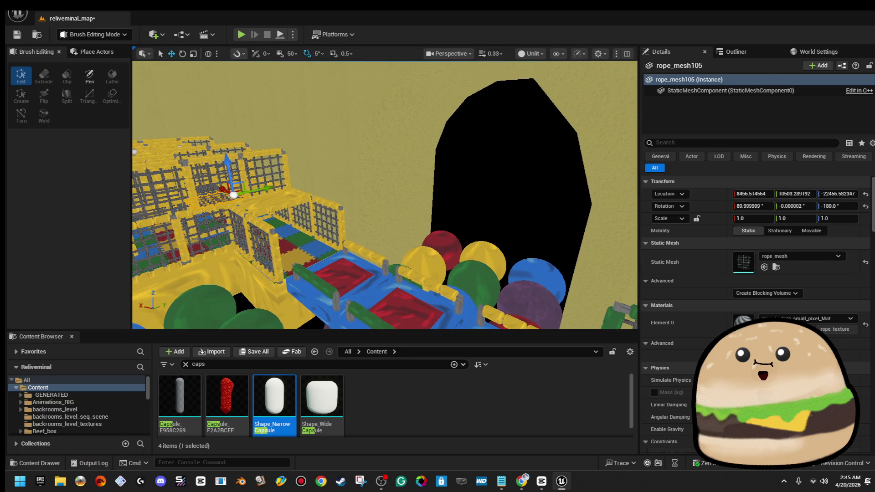
left_click_drag(222, 201, 216, 199)
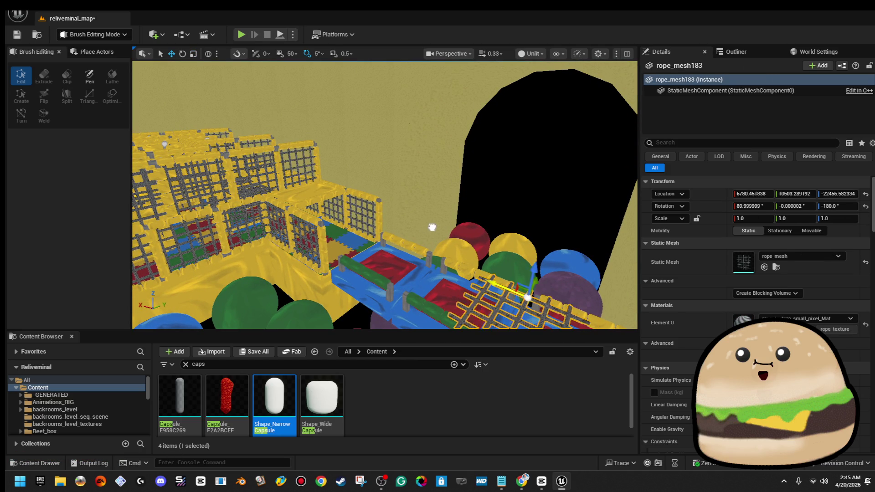
key("f")
left_click_drag(318, 274, 347, 273)
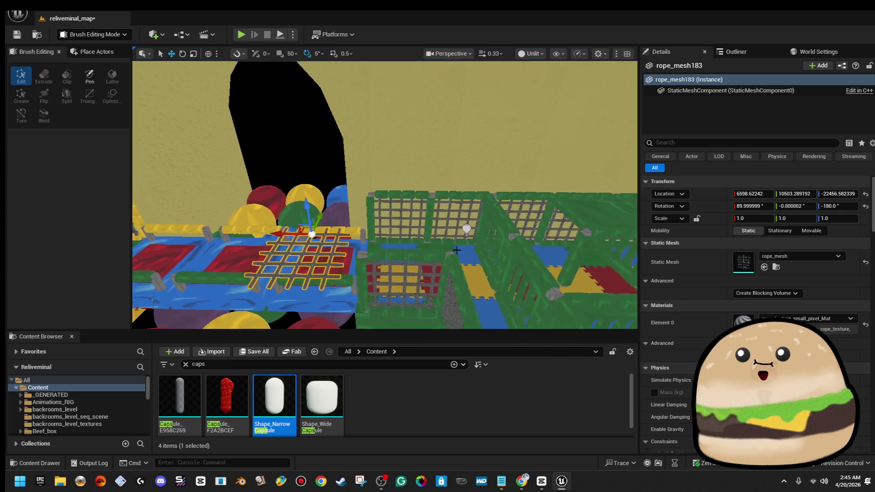
left_click_drag(292, 233, 546, 237)
key("f")
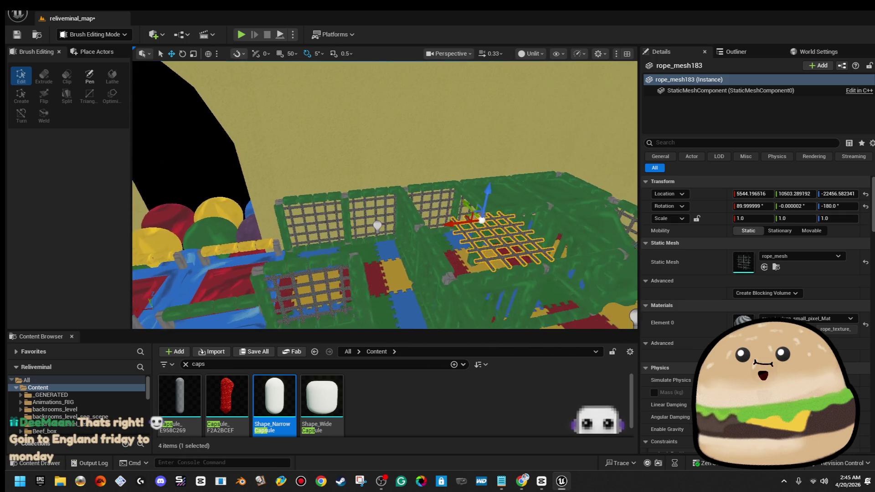
scroll(384, 194, "down", 5)
scroll(321, 240, "up", 5)
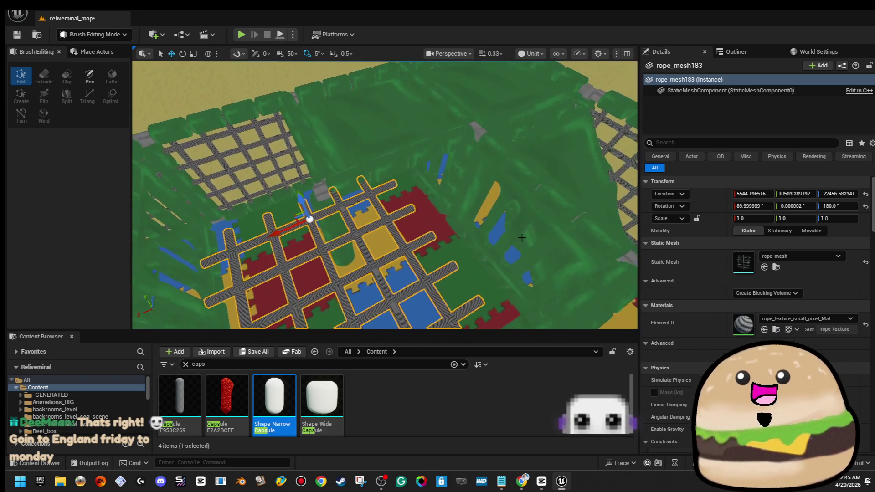
left_click_drag(278, 225, 314, 219)
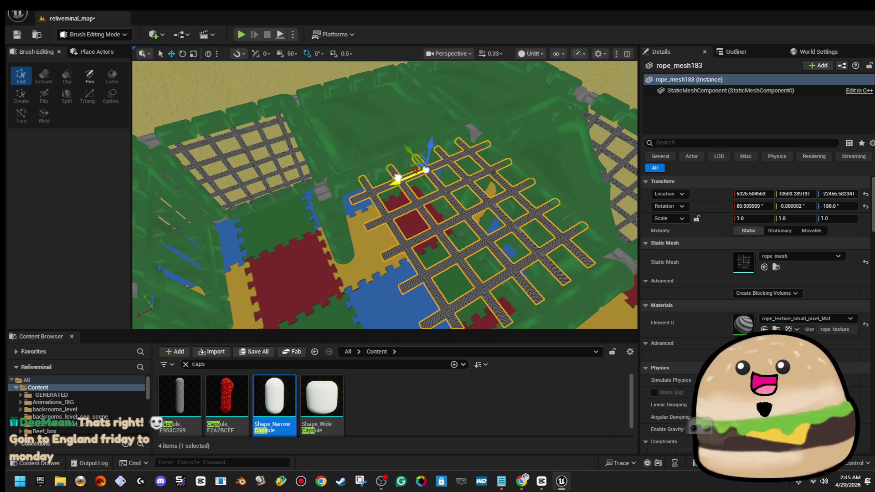
left_click_drag(395, 177, 399, 177)
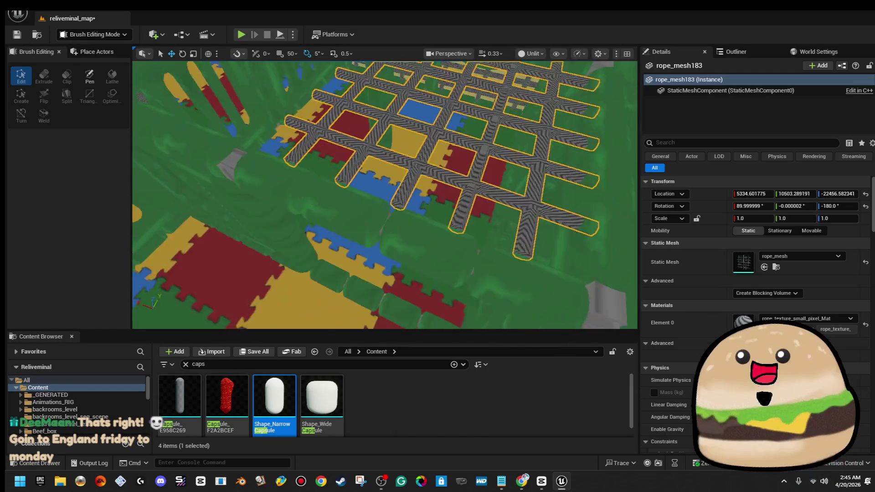
Step: Stretch the rope net to about 1.05 Z scale and check it beside the pole
key("r")
left_click_drag(453, 140, 450, 135)
scroll(532, 135, "down", 3)
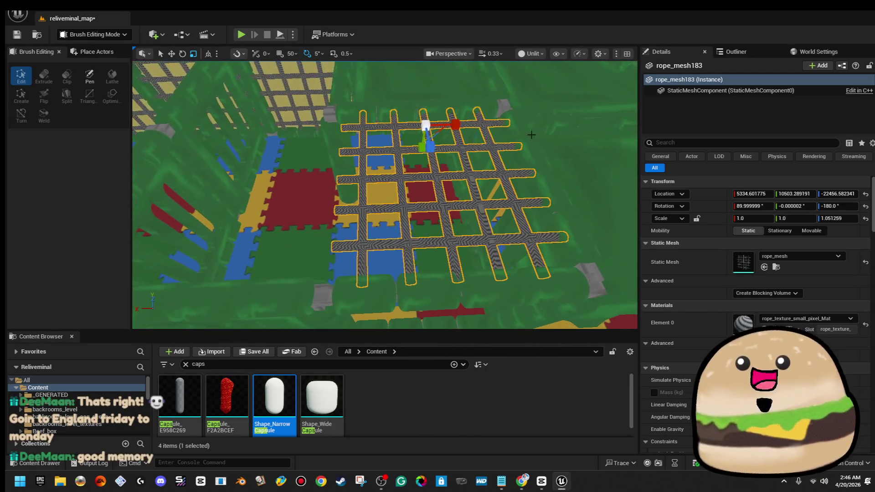
left_click(542, 171)
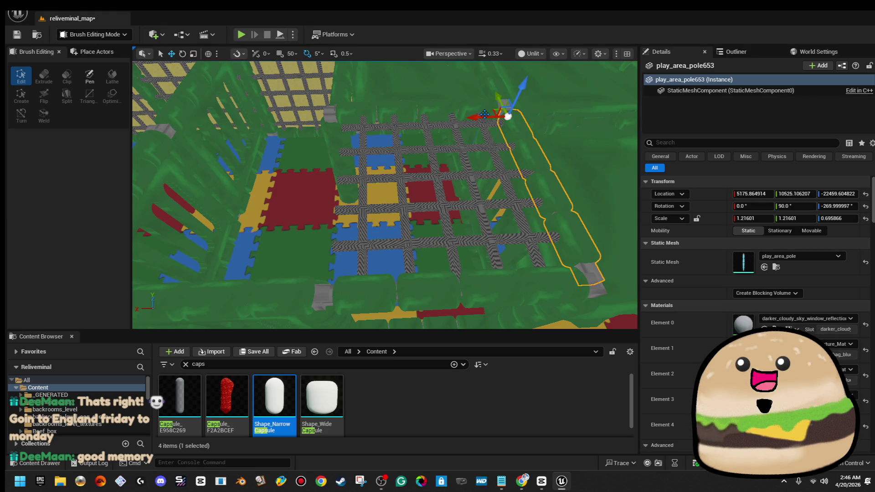
left_click_drag(311, 131, 462, 94)
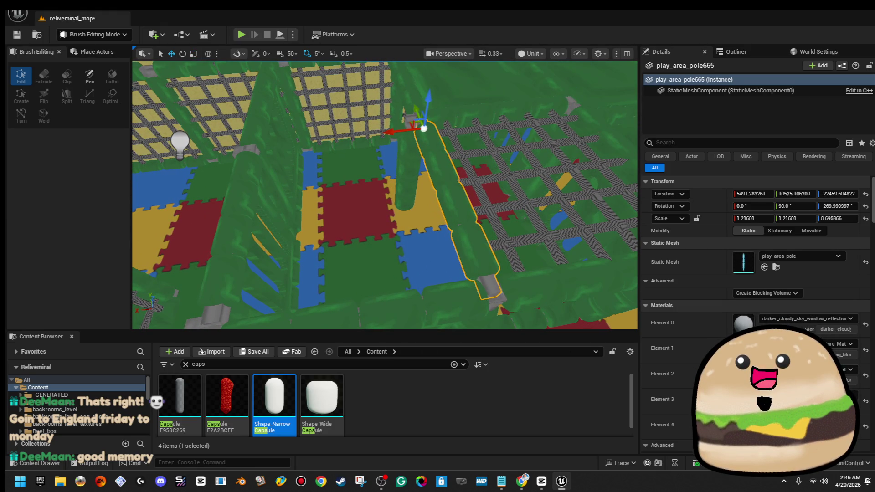
left_click(478, 132, "ctrl")
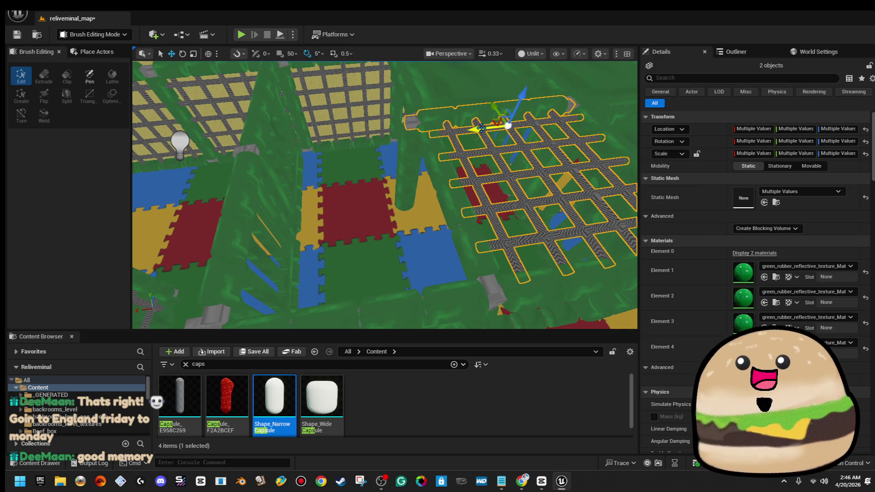
left_click_drag(316, 142, 303, 171)
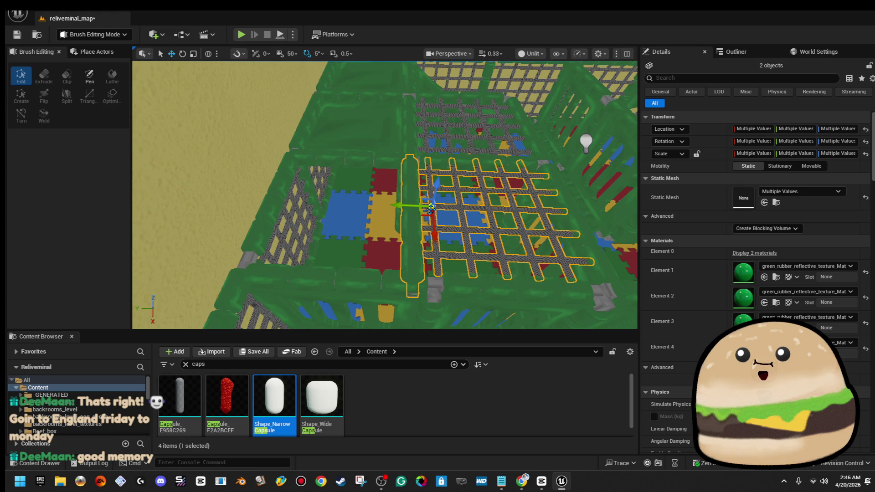
Step: Select the rope net alone, then add the green floor mat to the selection
left_click(465, 206)
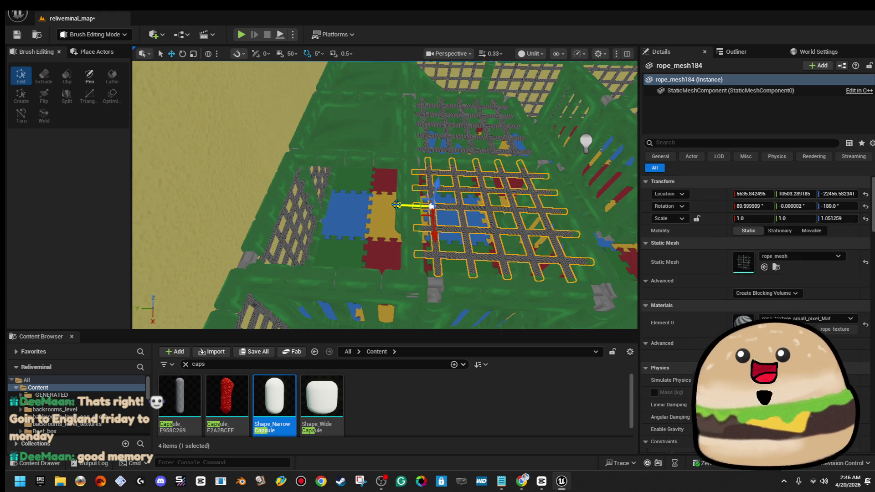
mouse_move(253, 208)
left_mouse_down()
mouse_move(254, 182)
mouse_move(253, 212)
mouse_move(292, 216)
left_mouse_up()
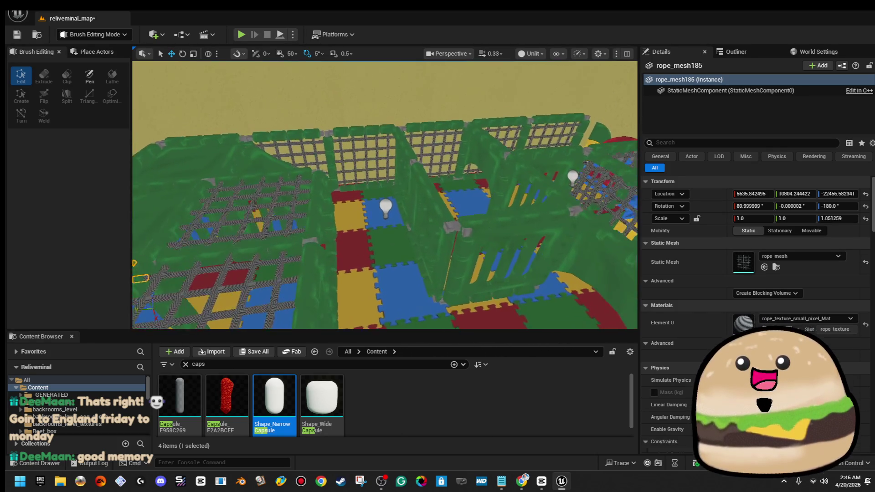
left_click_drag(269, 212, 278, 191)
left_click(194, 190, "ctrl")
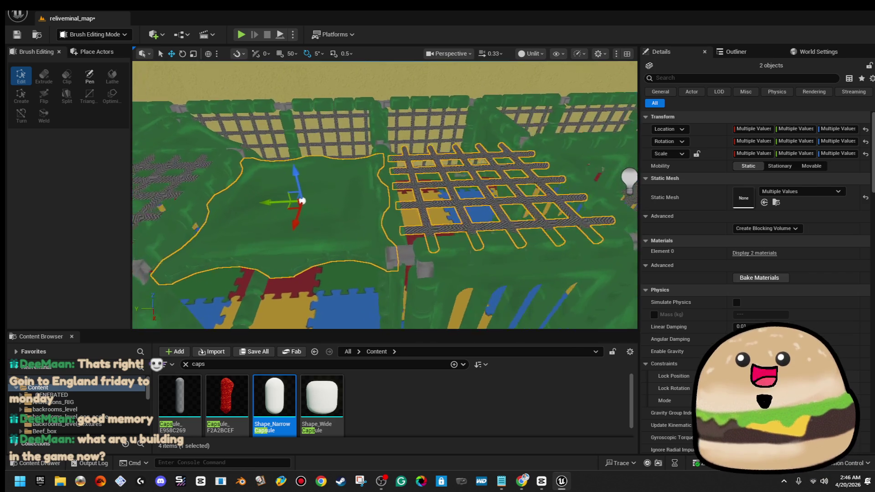
scroll(465, 190, "up", 3)
left_click(412, 228)
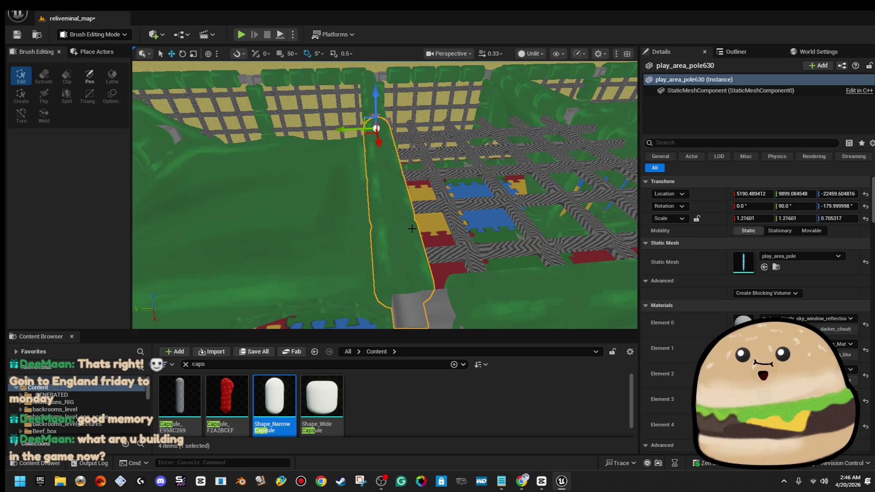
left_click_drag(401, 204, 437, 191)
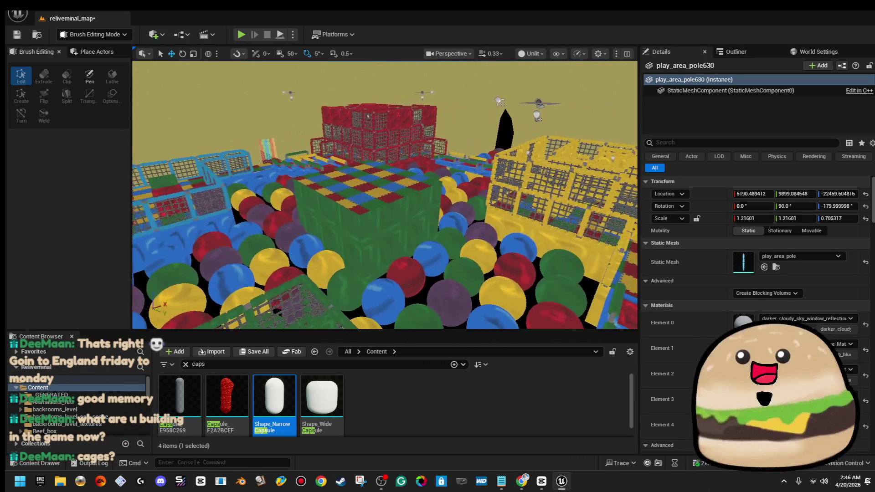
left_click_drag(437, 190, 460, 187)
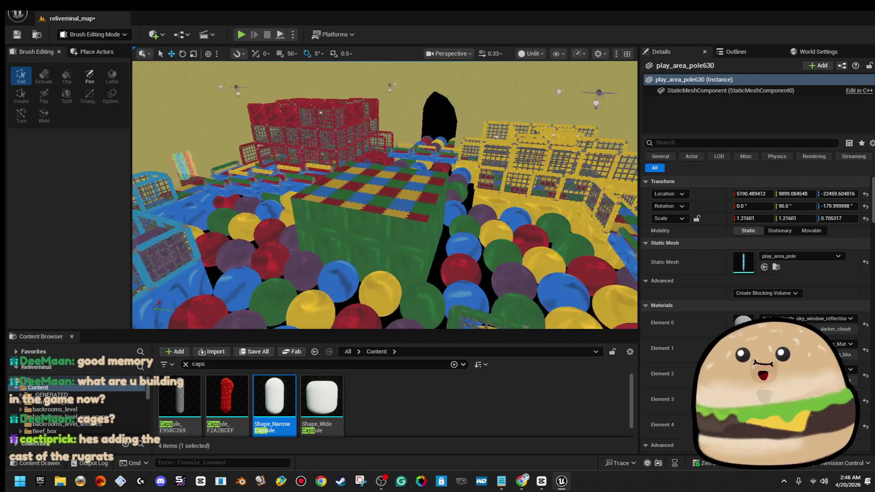
mouse_move(460, 187)
left_mouse_down()
mouse_move(449, 180)
mouse_move(449, 160)
mouse_move(413, 204)
left_mouse_up()
left_click(412, 204)
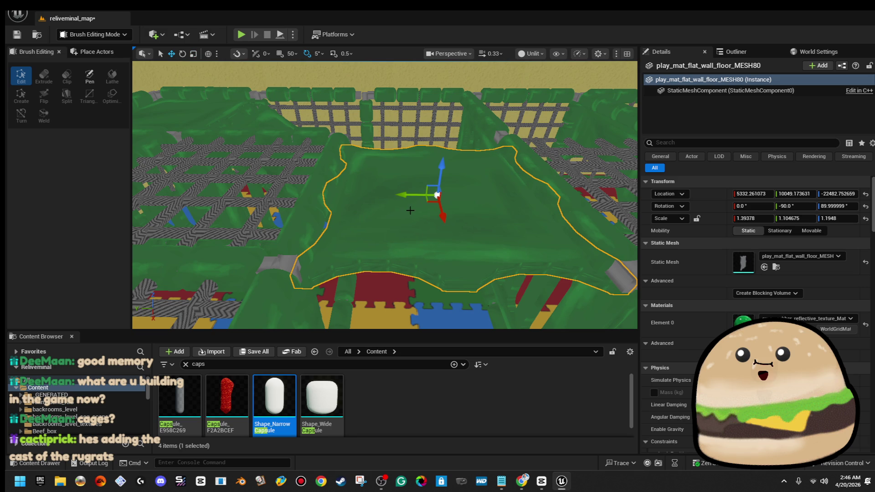
mouse_move(403, 184)
left_mouse_down()
mouse_move(392, 187)
mouse_move(403, 184)
left_mouse_up()
left_click(538, 137)
left_click_drag(538, 137, 483, 155)
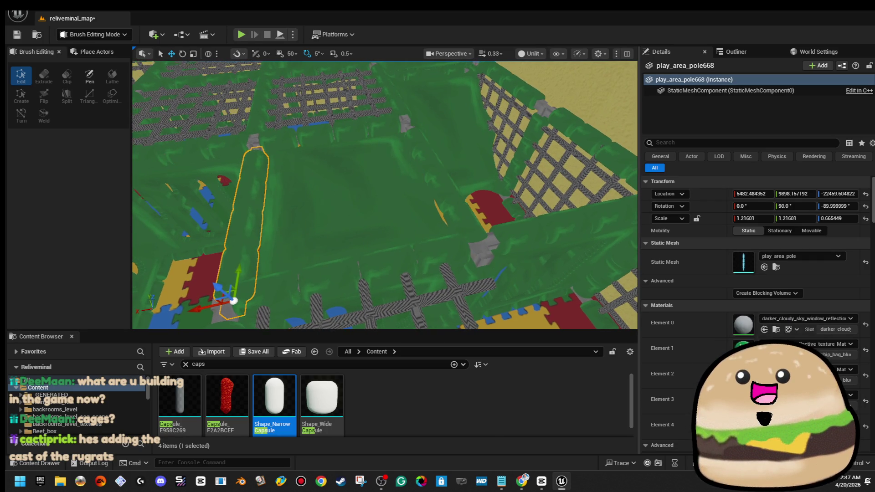
left_click_drag(385, 194, 413, 191)
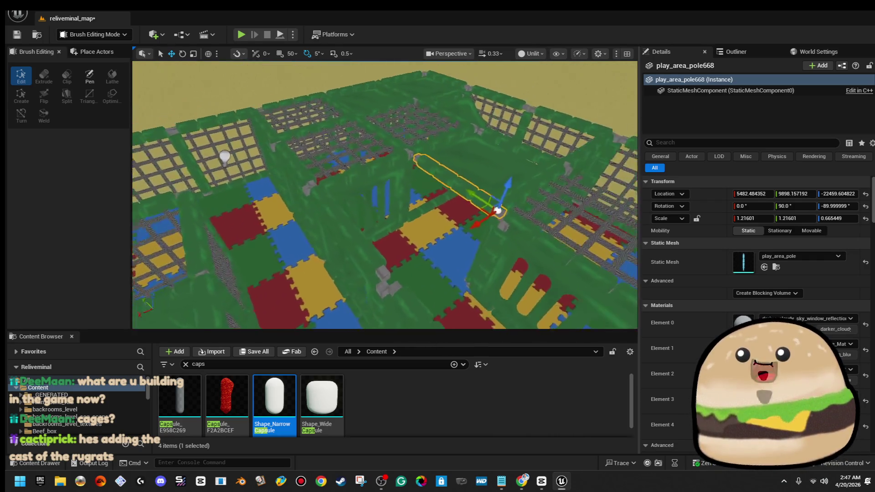
left_click_drag(385, 195, 349, 182)
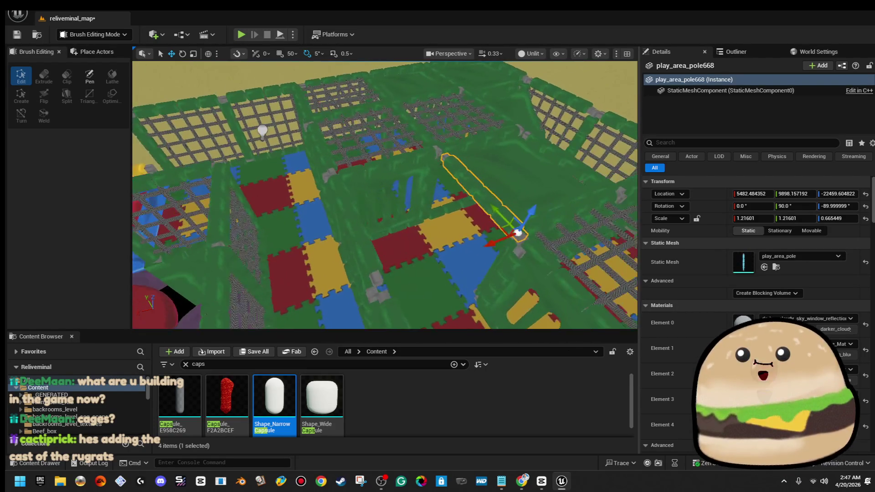
left_click_drag(419, 198, 338, 212)
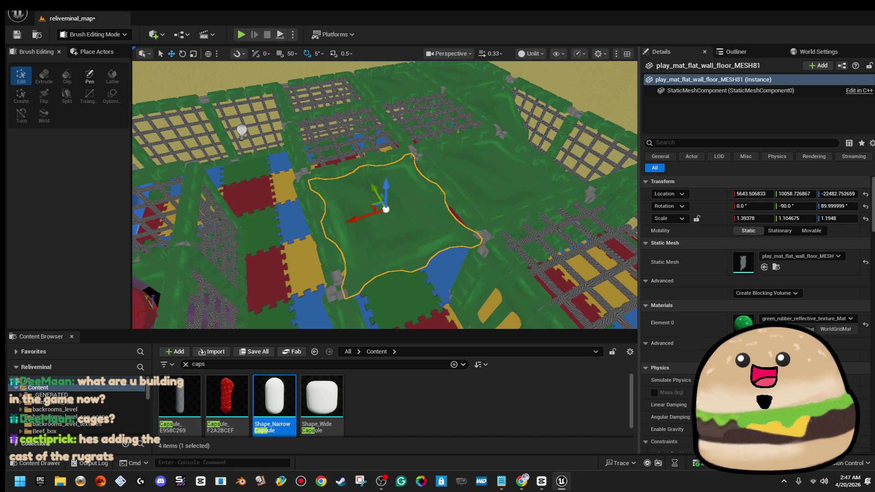
left_click(339, 131)
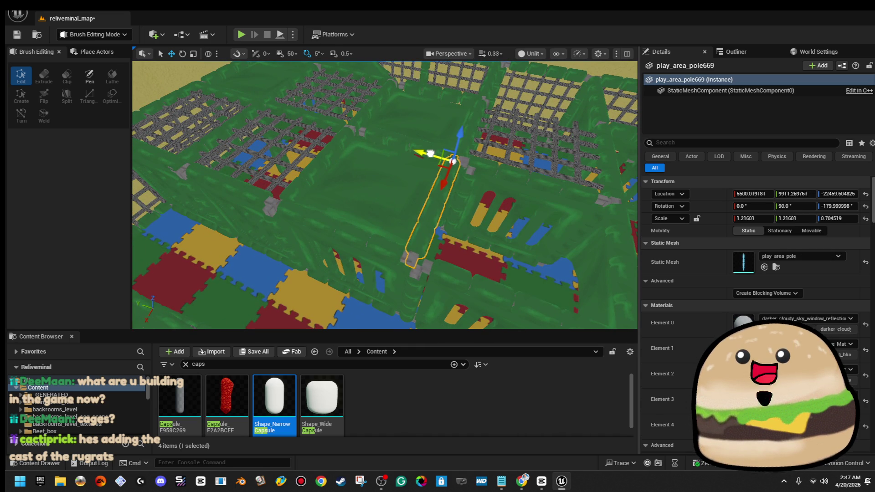
left_click_drag(436, 156, 437, 155)
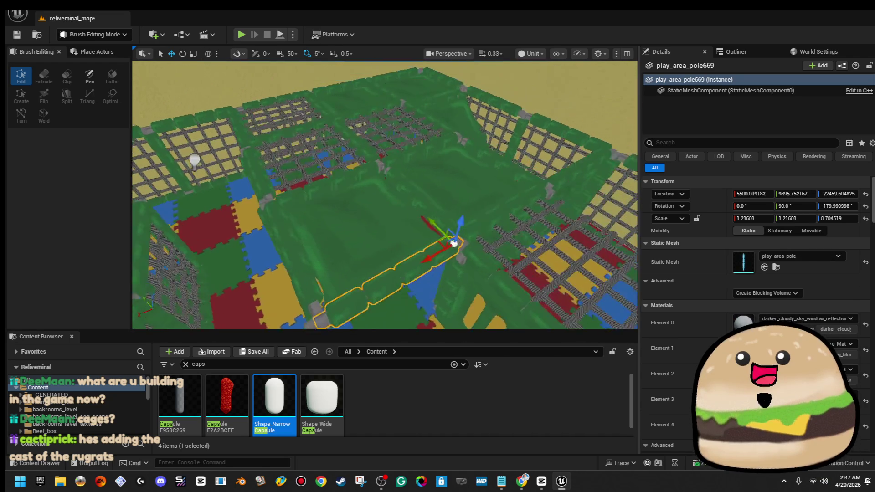
scroll(380, 172, "up", 5)
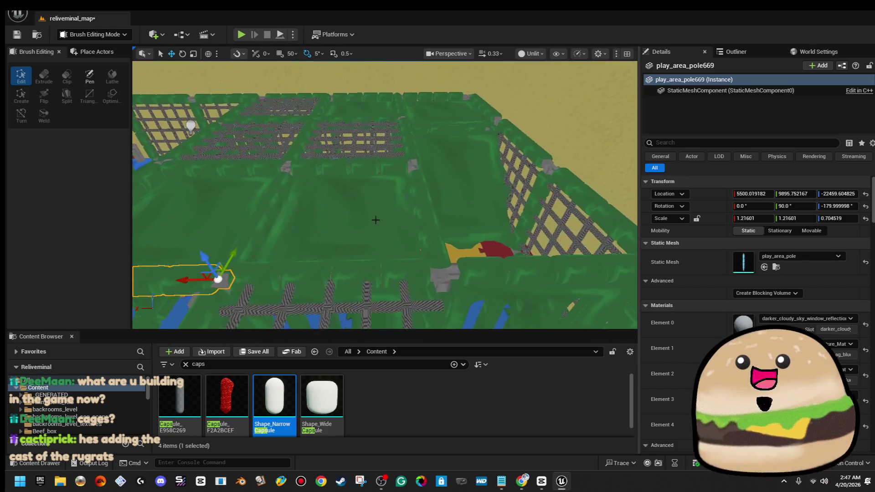
left_click(375, 196, "ctrl")
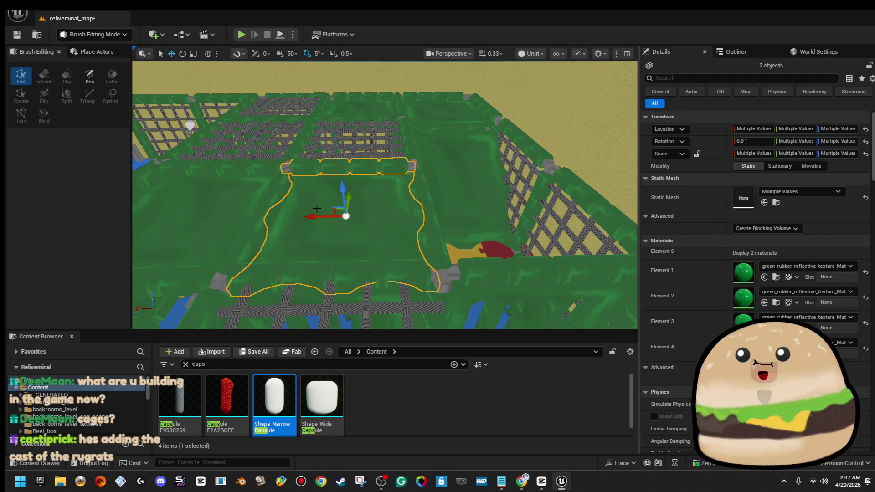
left_click_drag(313, 214, 479, 211)
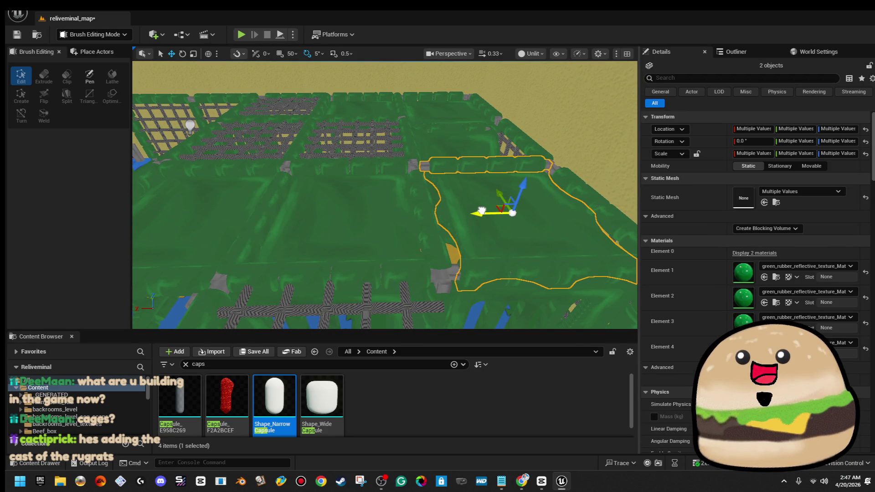
scroll(477, 211, "down", 6)
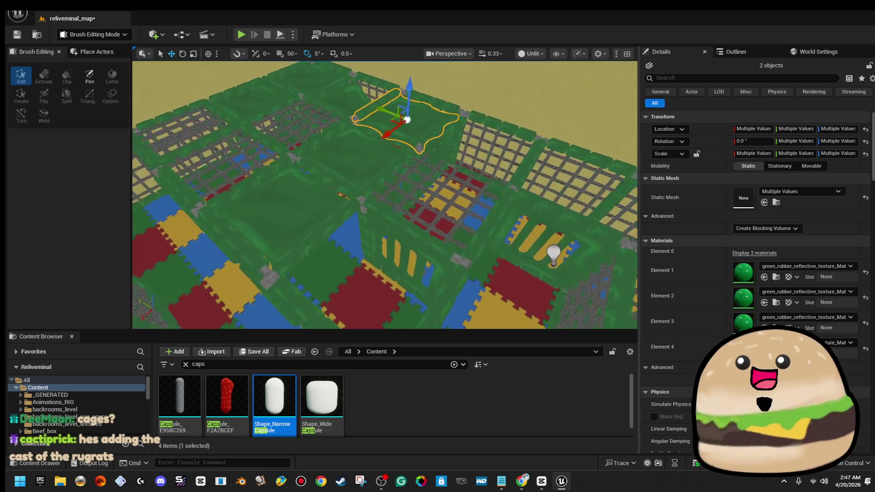
scroll(478, 210, "up", 3)
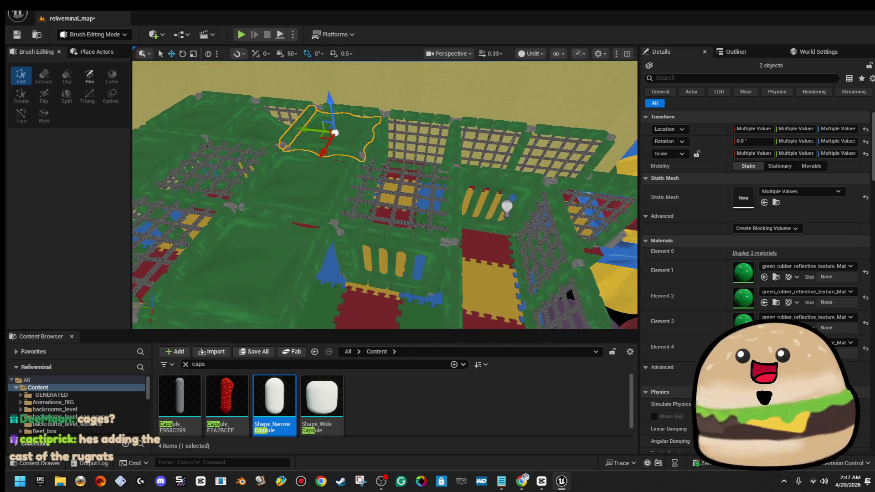
scroll(403, 244, "up", 2)
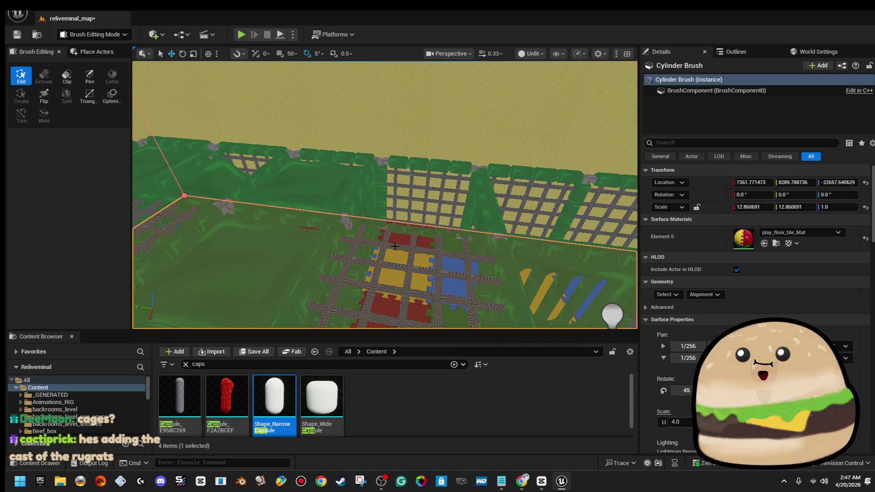
Step: Shift the copied rope net slightly along X and add the second draped mat to the selection
left_click(336, 278)
scroll(344, 248, "up", 3)
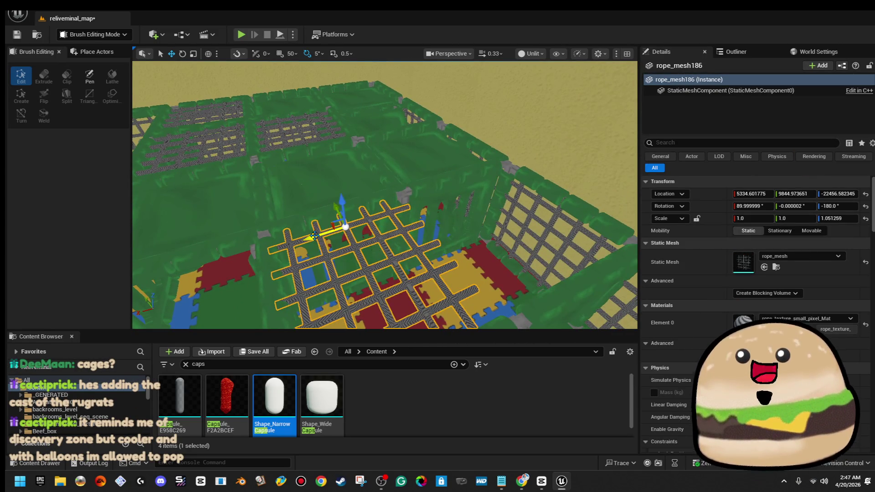
left_click_drag(443, 223, 438, 224)
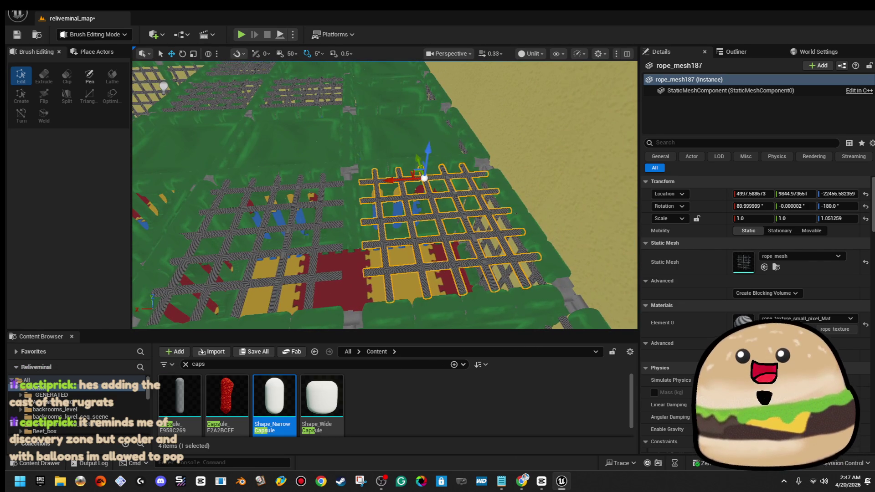
left_click_drag(501, 250, 501, 250)
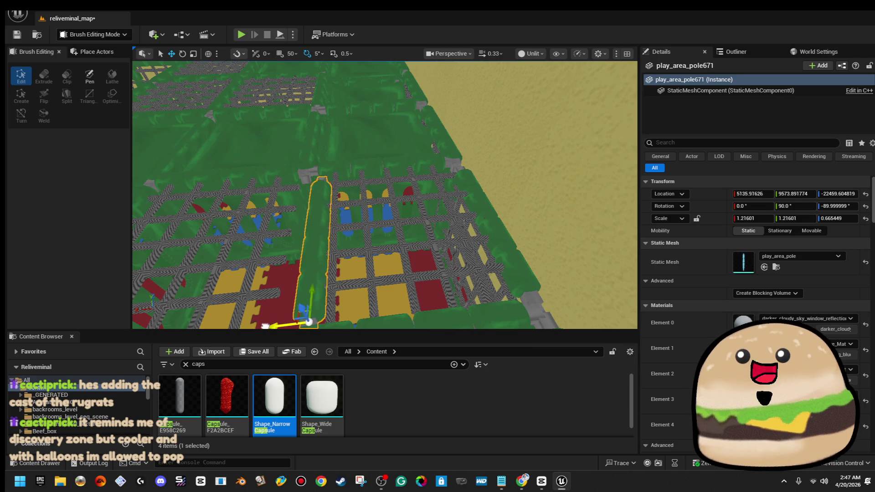
mouse_move(385, 196)
left_mouse_down()
mouse_move(385, 187)
mouse_move(262, 194)
left_mouse_up()
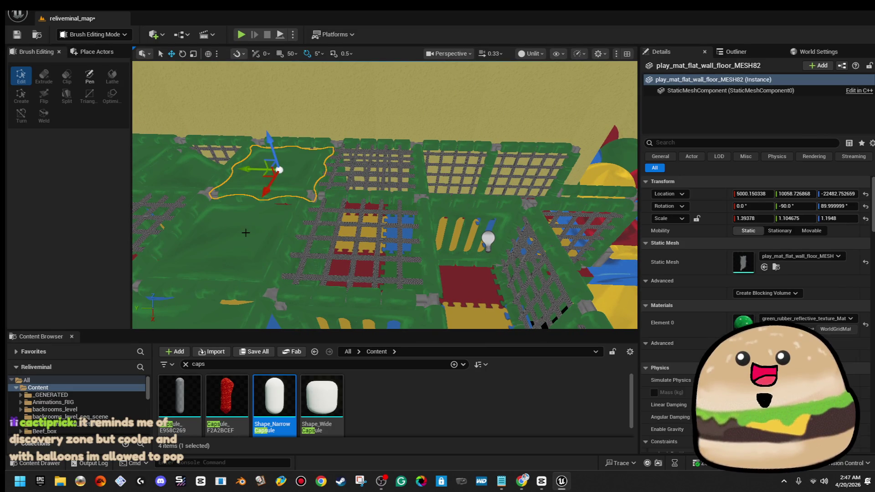
left_click(250, 228, "ctrl")
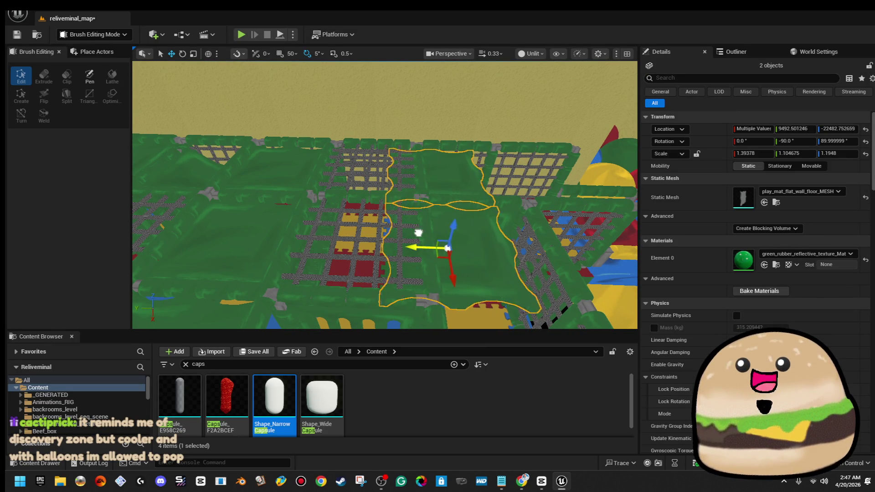
left_click_drag(469, 233, 463, 240)
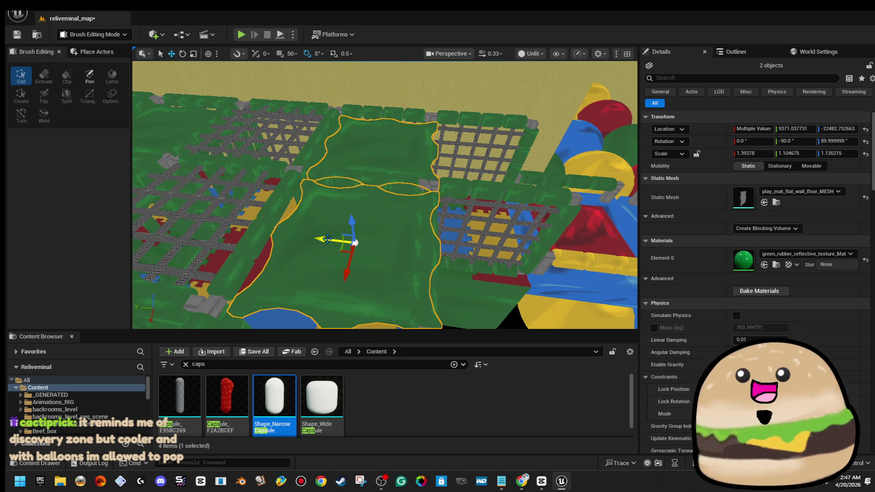
mouse_move(313, 238)
left_mouse_down()
mouse_move(205, 245)
mouse_move(214, 214)
mouse_move(150, 262)
left_mouse_up()
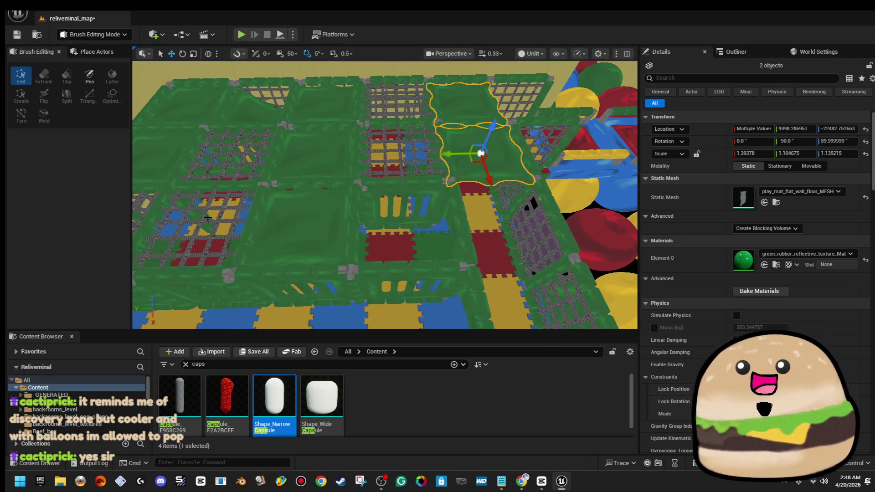
Step: Select the left rope net, then add a wall segment across the play area to the selection
left_click(214, 154)
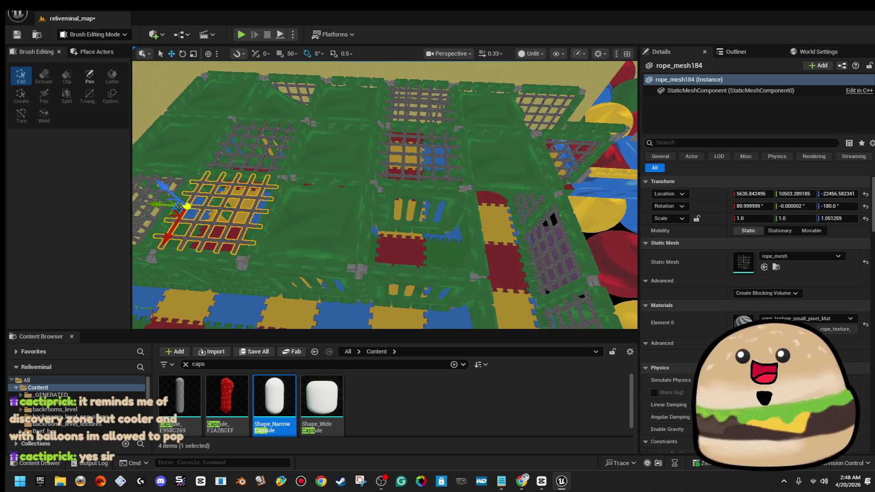
mouse_move(355, 217)
left_mouse_down()
mouse_move(296, 233)
mouse_move(259, 230)
left_mouse_up()
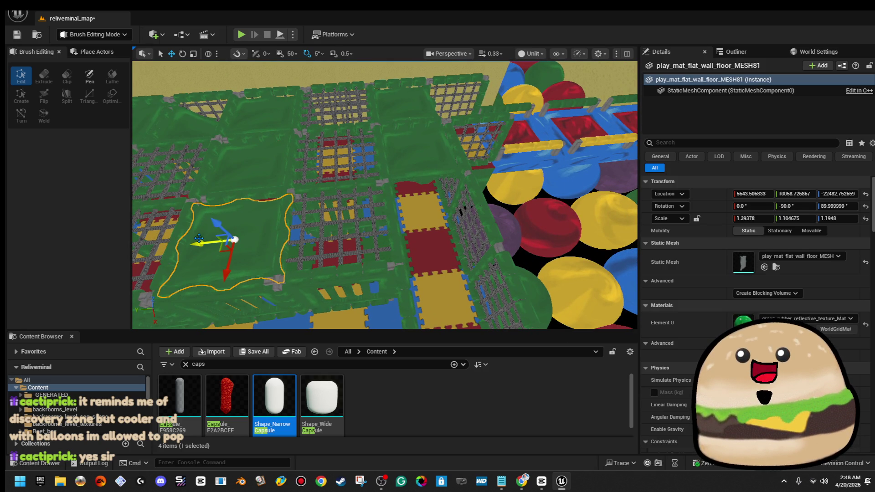
left_click_drag(351, 254, 351, 269)
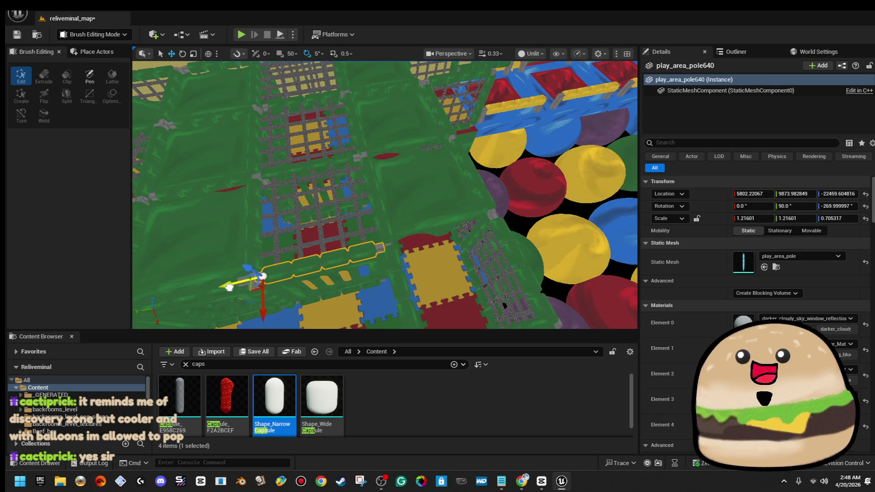
mouse_move(362, 255)
left_mouse_down()
mouse_move(401, 249)
mouse_move(510, 317)
mouse_move(527, 251)
left_mouse_up()
mouse_move(491, 183)
left_mouse_down()
mouse_move(425, 180)
mouse_move(504, 176)
mouse_move(560, 238)
mouse_move(469, 251)
mouse_move(500, 321)
mouse_move(339, 239)
left_mouse_up()
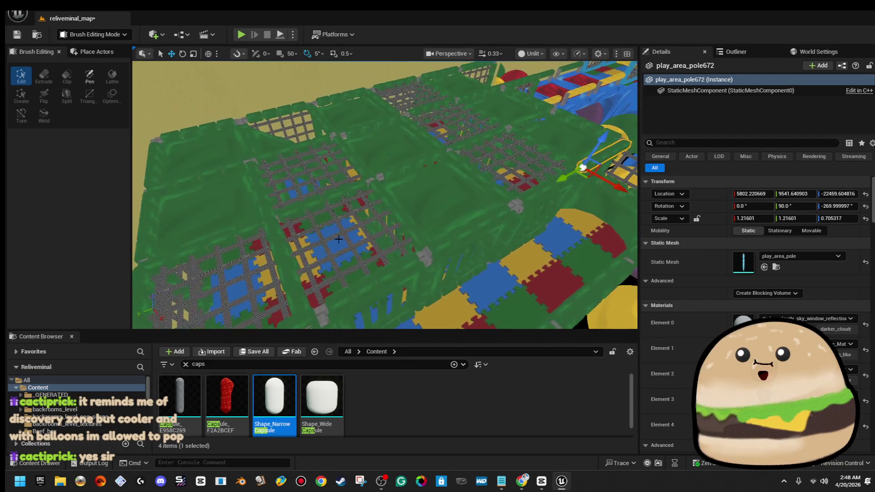
mouse_move(408, 199)
left_mouse_down()
mouse_move(391, 182)
mouse_move(406, 169)
mouse_move(405, 205)
mouse_move(402, 198)
left_mouse_up()
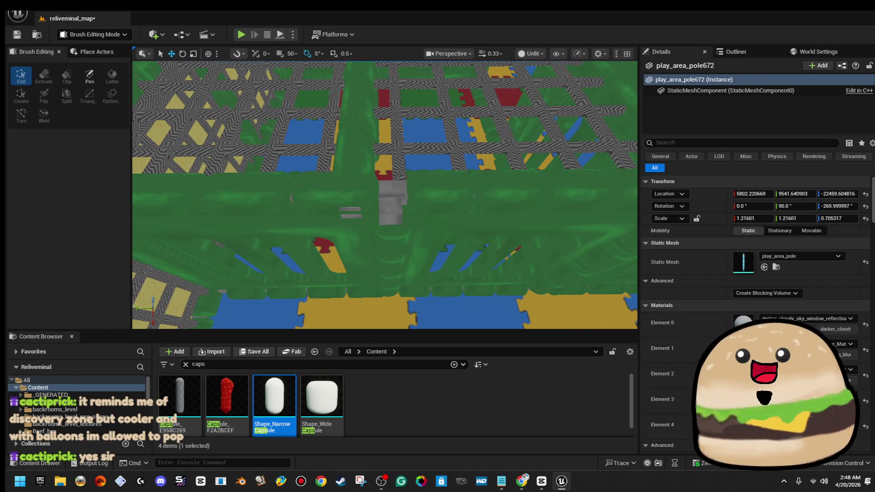
left_click(260, 256, "ctrl")
Step: Add two more wall segments to the selection for a five-piece wall group
left_click(382, 189, "ctrl")
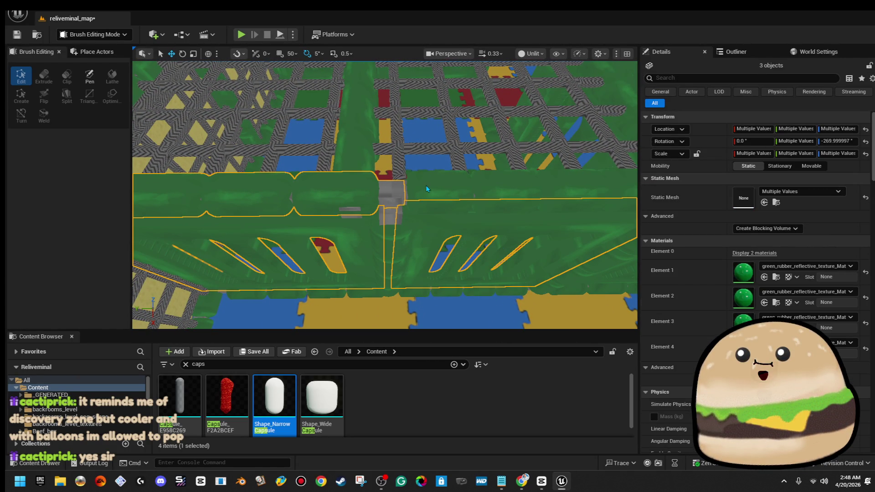
left_click(392, 214, "ctrl")
left_click_drag(392, 214, 392, 186)
left_click_drag(392, 245, 393, 274)
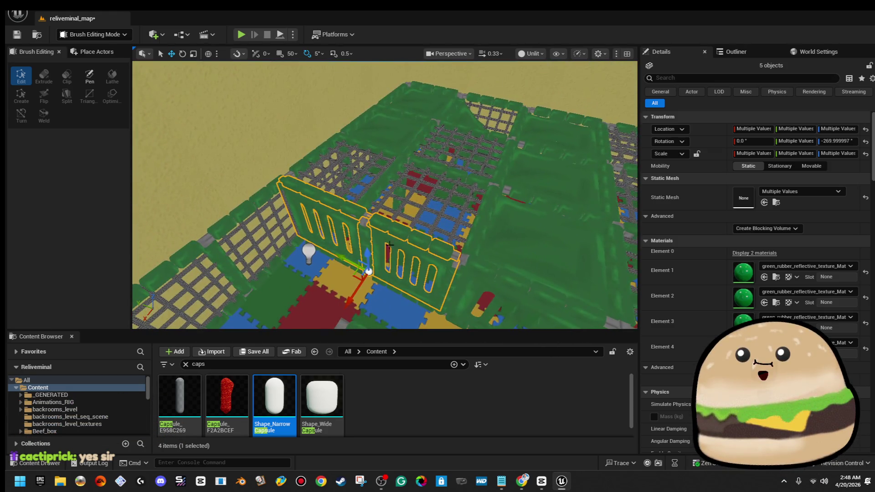
mouse_move(390, 182)
left_mouse_down()
mouse_move(390, 143)
mouse_move(401, 224)
mouse_move(439, 201)
mouse_move(439, 146)
left_mouse_up()
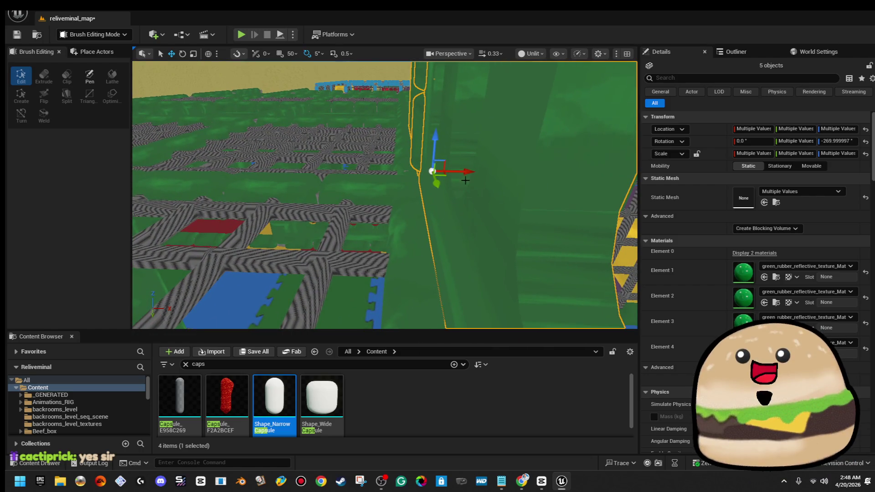
left_click_drag(466, 172, 466, 135)
left_click_drag(512, 186, 512, 184)
Step: Slide the pole along Y to the wall's end, then select the holed wall panel, top rail and another piece
left_click(494, 151)
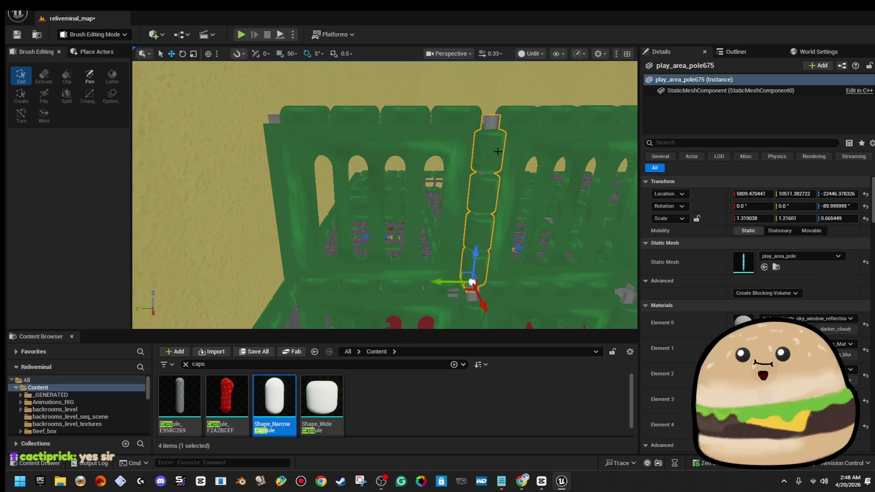
mouse_move(405, 287)
left_mouse_down()
mouse_move(261, 277)
mouse_move(291, 291)
mouse_move(269, 237)
mouse_move(291, 287)
mouse_move(324, 271)
mouse_move(279, 184)
left_mouse_up()
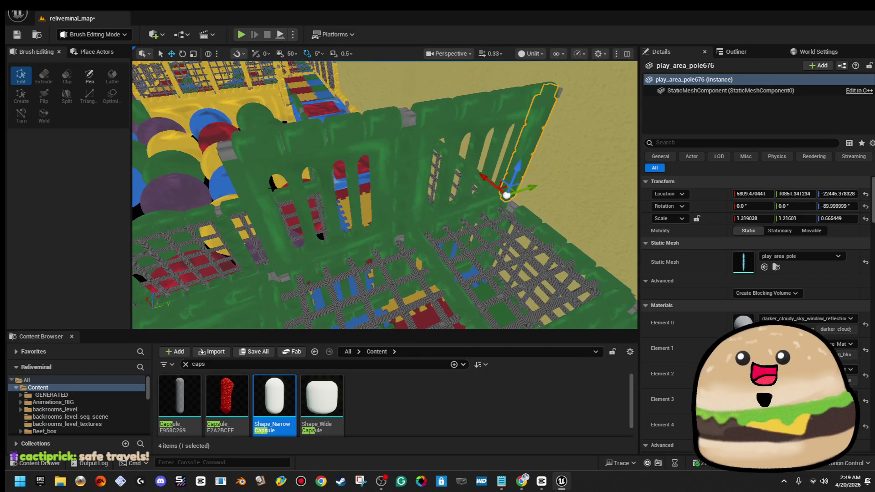
left_click(308, 149)
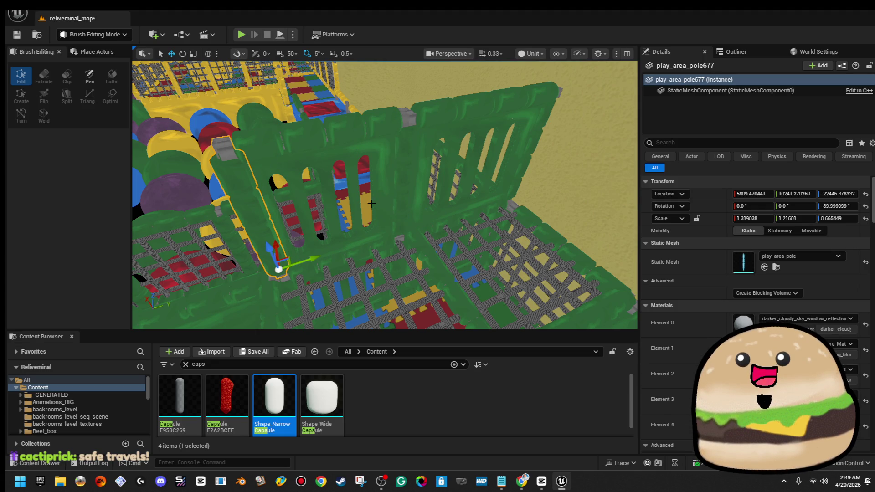
left_click(383, 122, "ctrl")
left_click(336, 201, "ctrl")
Step: Move the selected wall group up and to the right toward the pen's side
mouse_move(335, 201)
left_mouse_down()
mouse_move(287, 179)
mouse_move(334, 218)
left_mouse_up()
key("e")
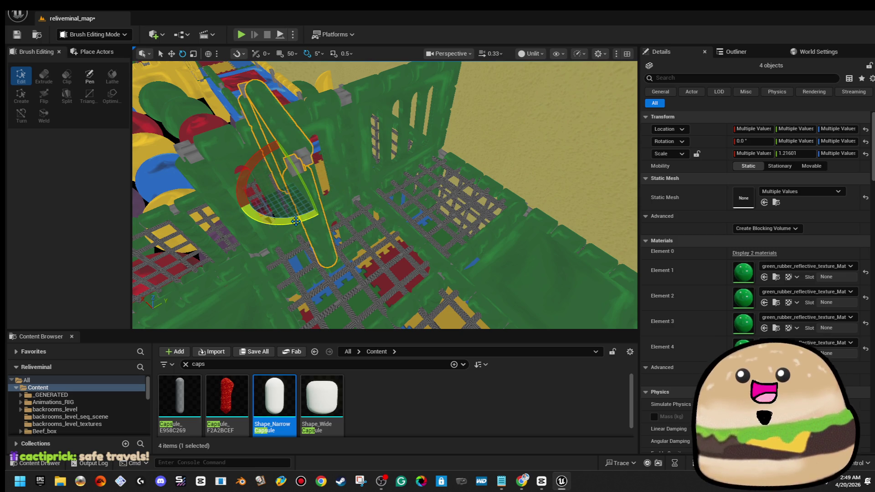
key("w")
left_click_drag(272, 219, 218, 210)
left_click_drag(226, 170, 311, 123)
mouse_move(237, 116)
left_mouse_down()
mouse_move(415, 158)
mouse_move(451, 180)
mouse_move(447, 194)
mouse_move(352, 187)
left_mouse_up()
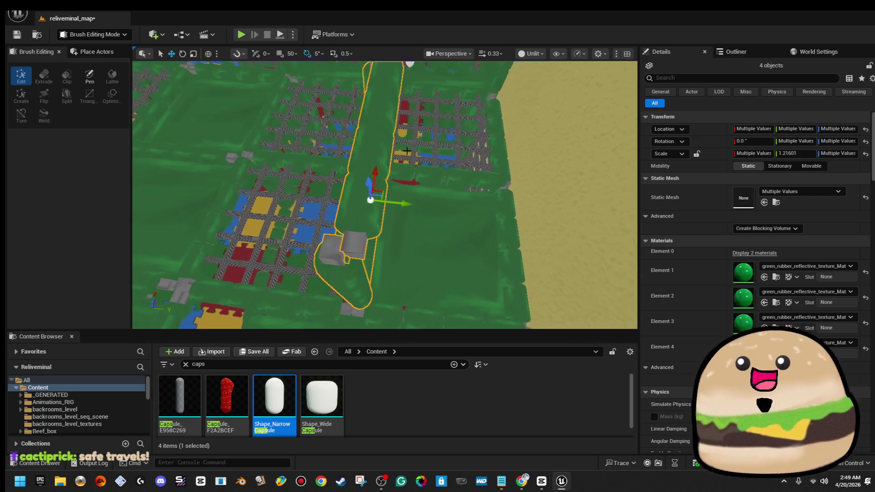
Step: Slide the single pole slightly along Y and add the slanted wall panel to the selection
left_click(406, 181)
left_click_drag(427, 68, 412, 69)
scroll(406, 94, "up", 3)
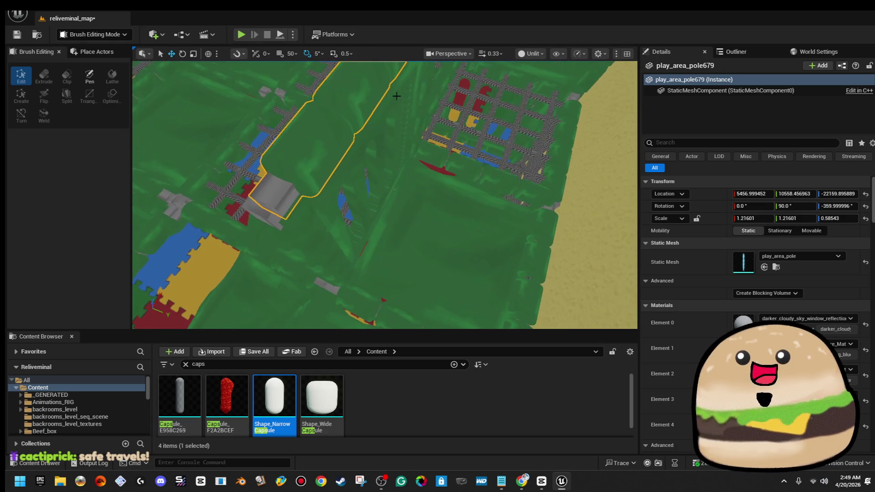
scroll(363, 174, "down", 3)
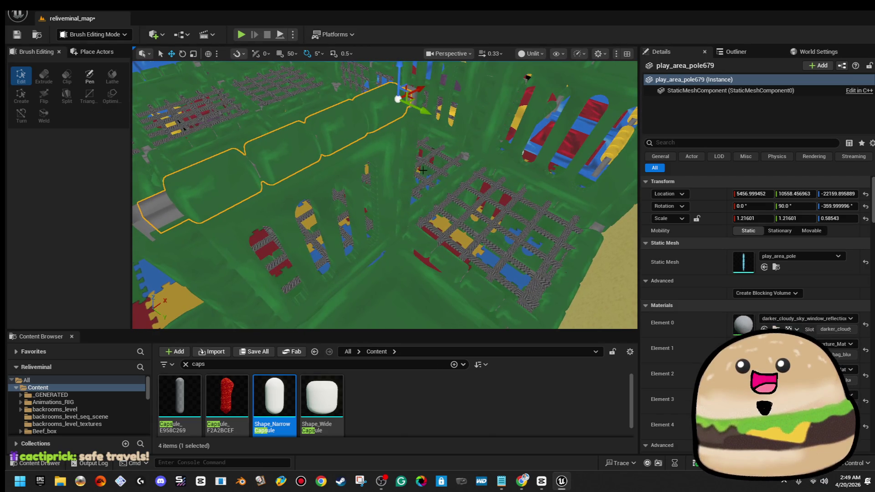
left_click(313, 151, "ctrl")
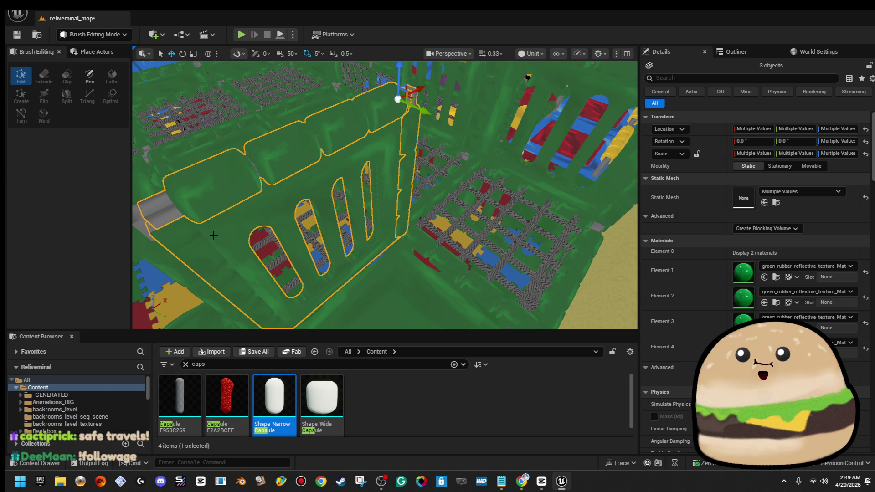
mouse_move(194, 257)
left_mouse_down()
mouse_move(237, 245)
mouse_move(319, 296)
left_mouse_up()
Step: Rotate the selected wall pieces by 5 degrees
key("e")
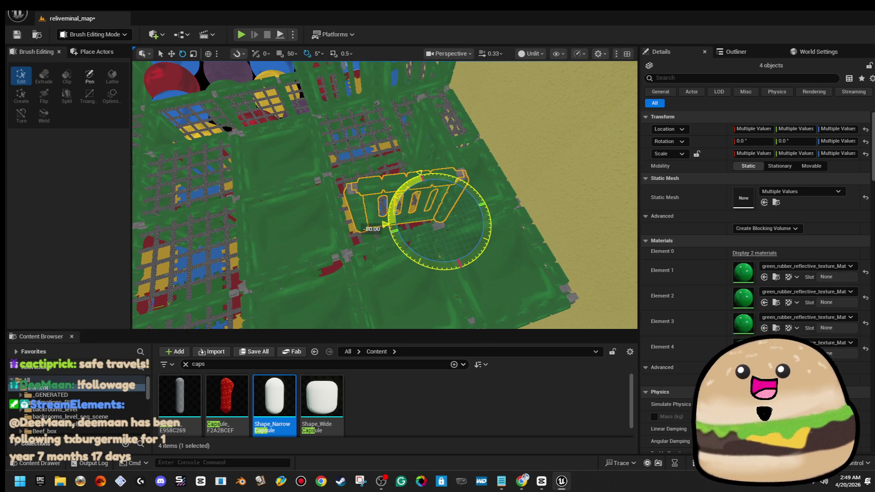
left_click_drag(385, 196, 385, 214)
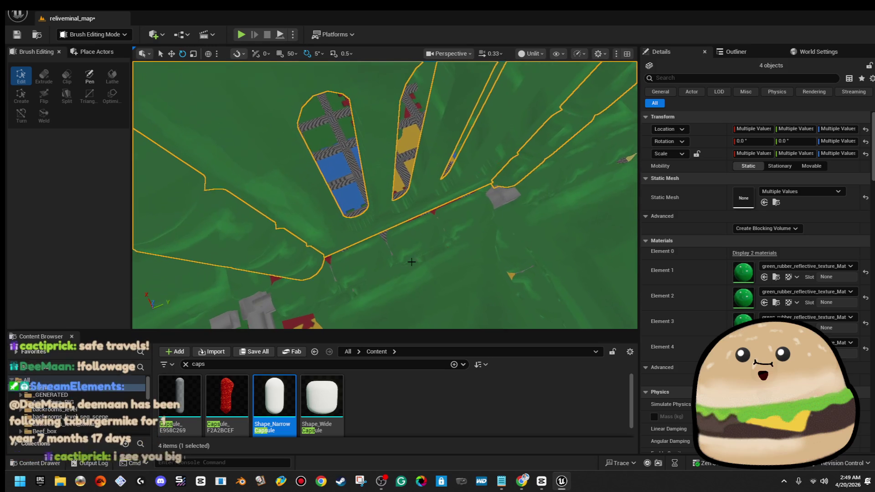
key("w")
mouse_move(492, 153)
left_mouse_down()
mouse_move(491, 166)
mouse_move(539, 181)
mouse_move(533, 199)
left_mouse_up()
key("e")
mouse_move(346, 220)
left_mouse_down()
mouse_move(314, 210)
mouse_move(352, 203)
mouse_move(350, 227)
left_mouse_up()
key("w")
Step: Shift the holed wall slightly along Y, then select the top pole above it
left_click(357, 186)
key("Escape")
left_click(392, 187)
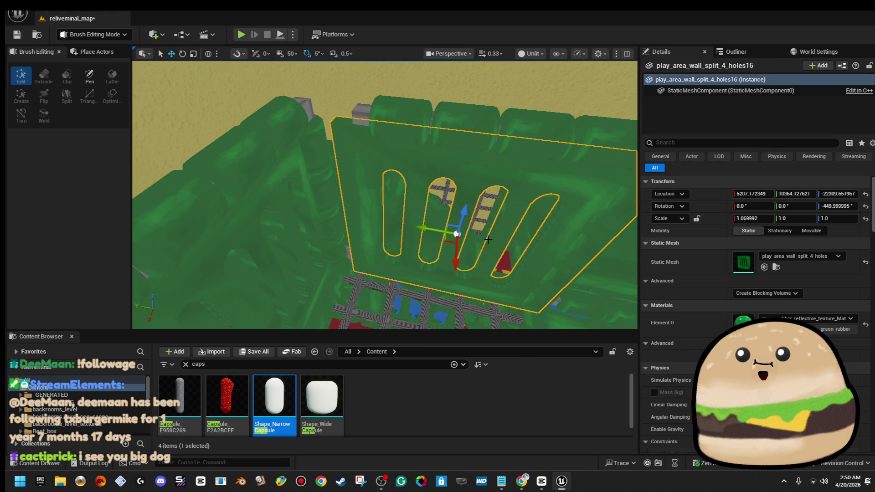
left_click_drag(433, 228, 418, 227)
left_click(449, 112)
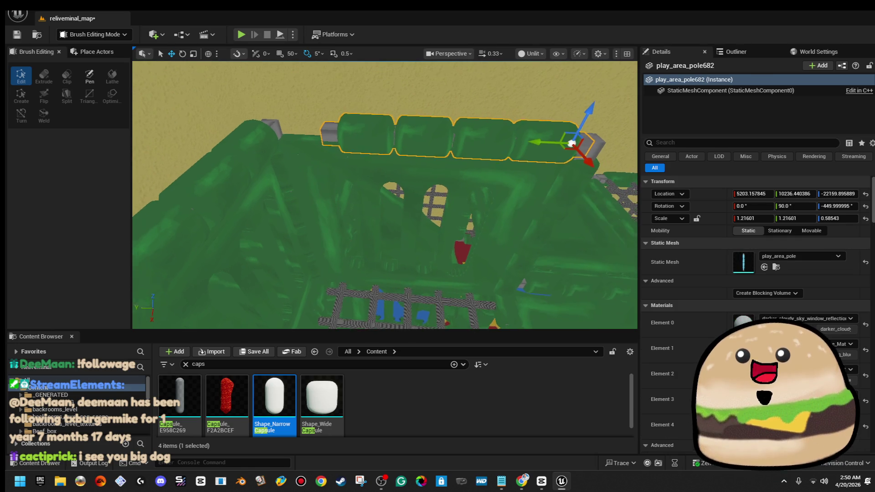
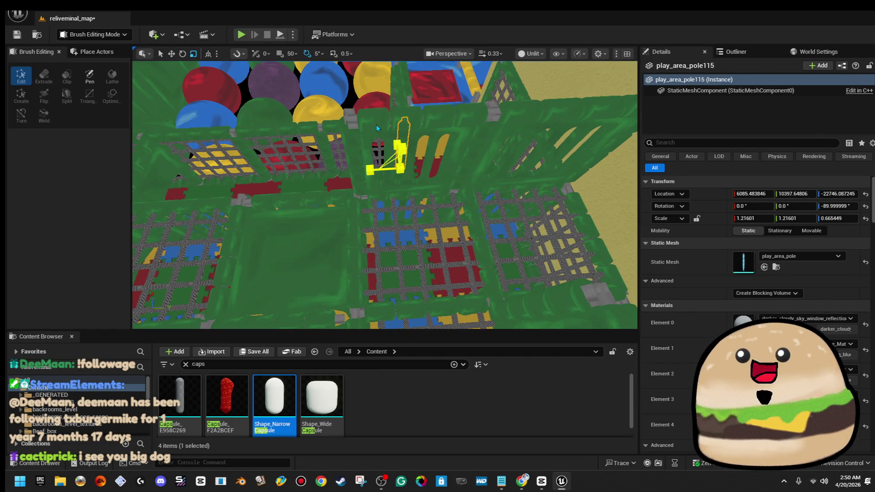
Step: Select the holed green wall pieces and rotate them 35 degrees
left_click(376, 128)
left_click(365, 137)
left_click(355, 140, "ctrl")
left_click(359, 189, "ctrl")
key("e")
mouse_move(360, 151)
left_mouse_down()
mouse_move(391, 155)
mouse_move(410, 214)
left_mouse_up()
Step: Select the holed wall panel and a second piece while orbiting around the wall
left_click(464, 161)
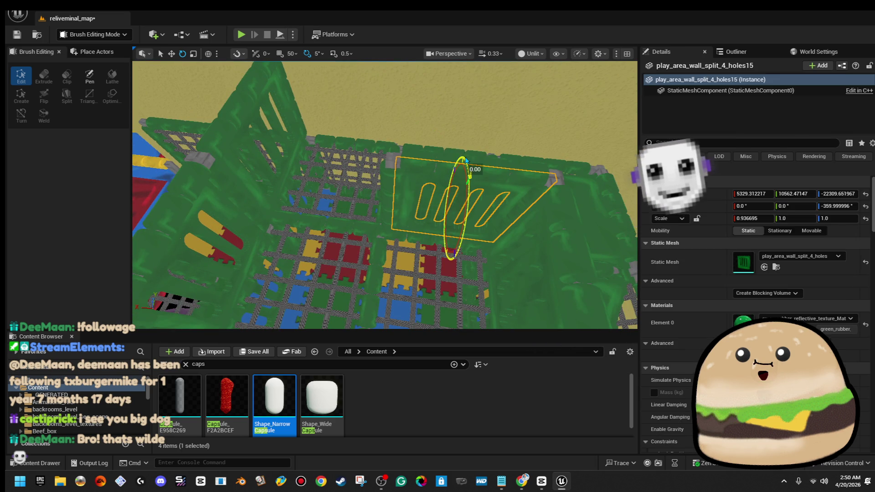
key("w")
left_click_drag(465, 160, 520, 229)
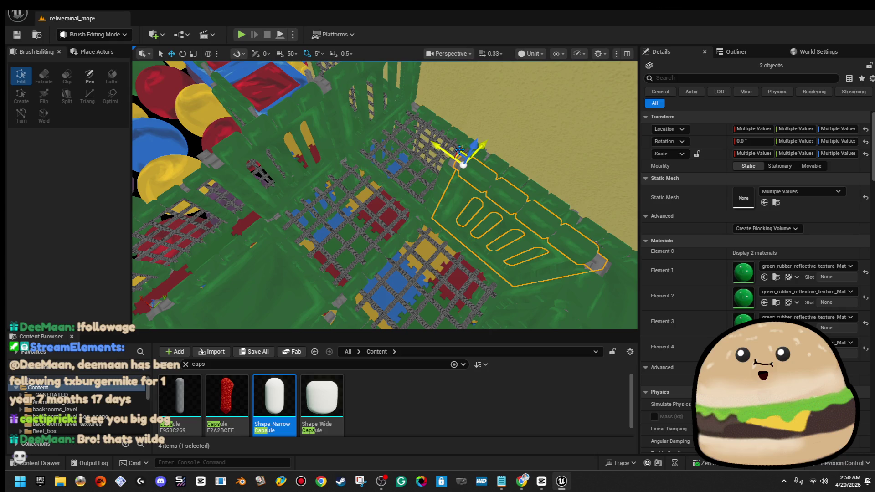
left_click(460, 150)
mouse_move(461, 155)
left_mouse_down()
mouse_move(454, 187)
mouse_move(497, 151)
left_mouse_up()
left_click(489, 169, "ctrl")
Step: Slide support pole play_area_pole677 left along X to line up with the panels
mouse_move(300, 201)
left_mouse_down()
mouse_move(352, 168)
mouse_move(305, 127)
left_mouse_up()
mouse_move(465, 109)
left_mouse_down()
mouse_move(465, 116)
mouse_move(458, 103)
mouse_move(423, 194)
left_mouse_up()
left_click(490, 226)
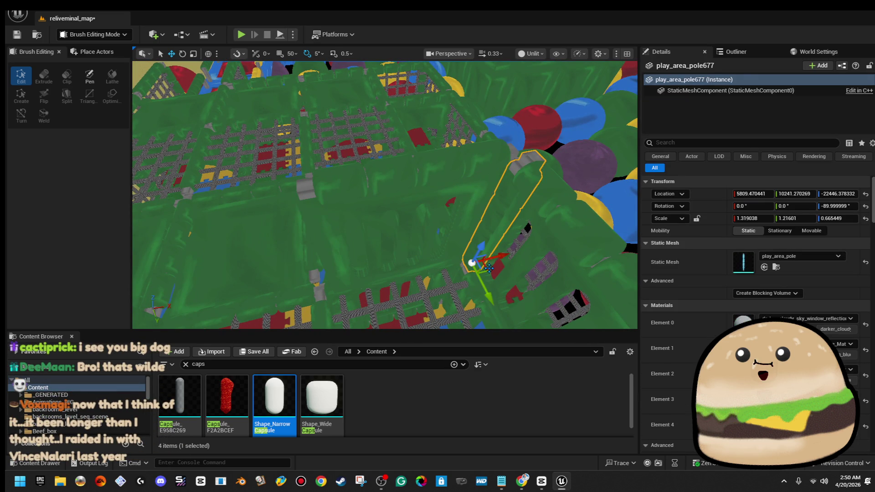
left_click_drag(442, 263, 351, 272)
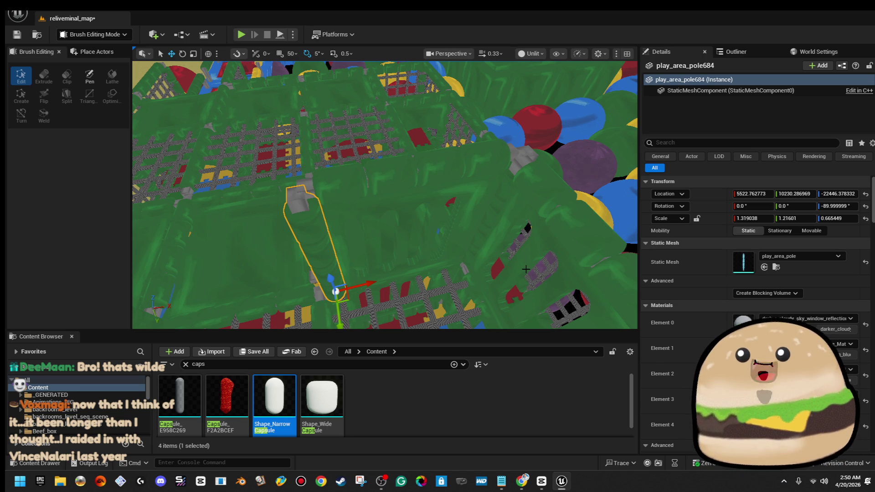
Step: Fly the view forward over the floor grids and the green play area
mouse_move(514, 225)
left_mouse_down()
mouse_move(477, 143)
mouse_move(435, 132)
left_mouse_up()
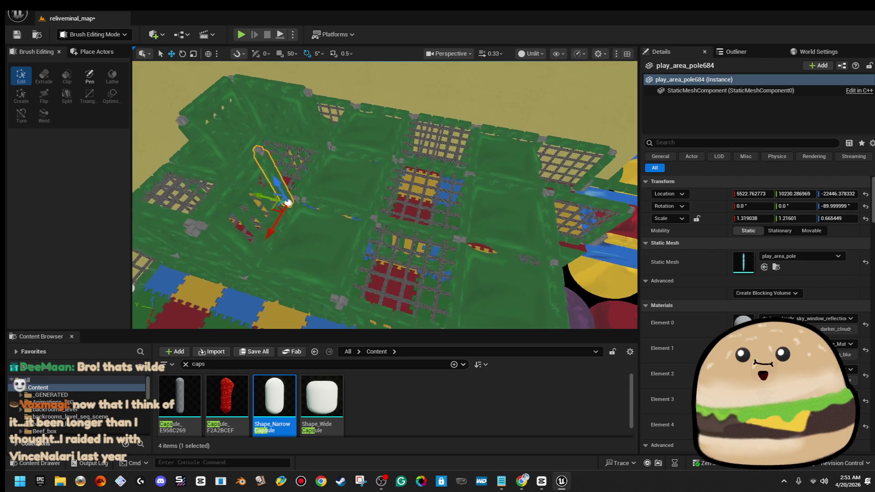
left_click_drag(435, 131, 402, 125)
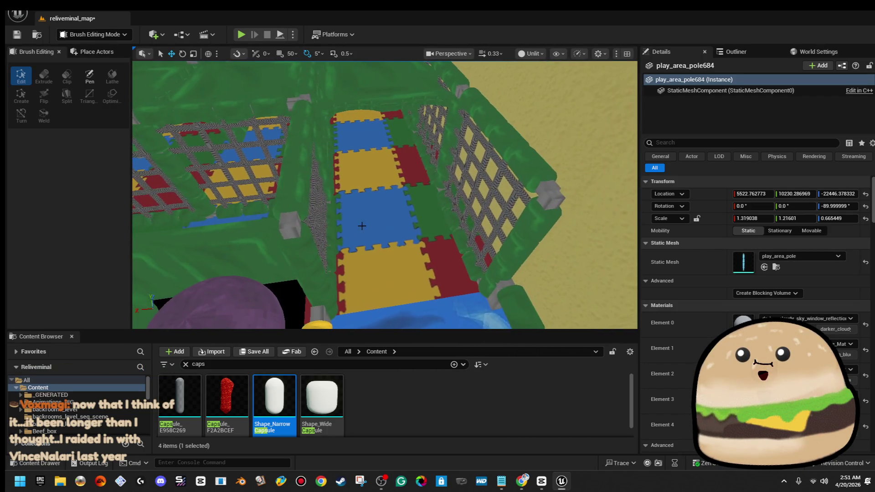
right_click(362, 226)
left_click(451, 234)
key("alt+p")
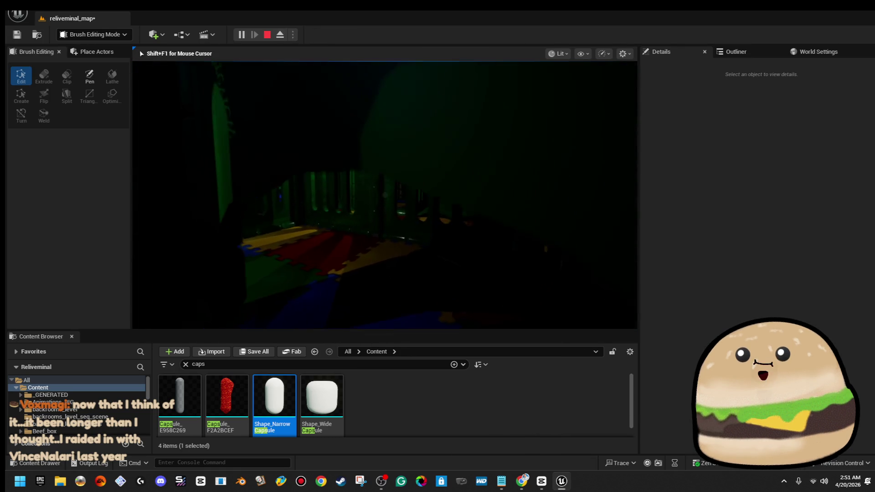
key("w")
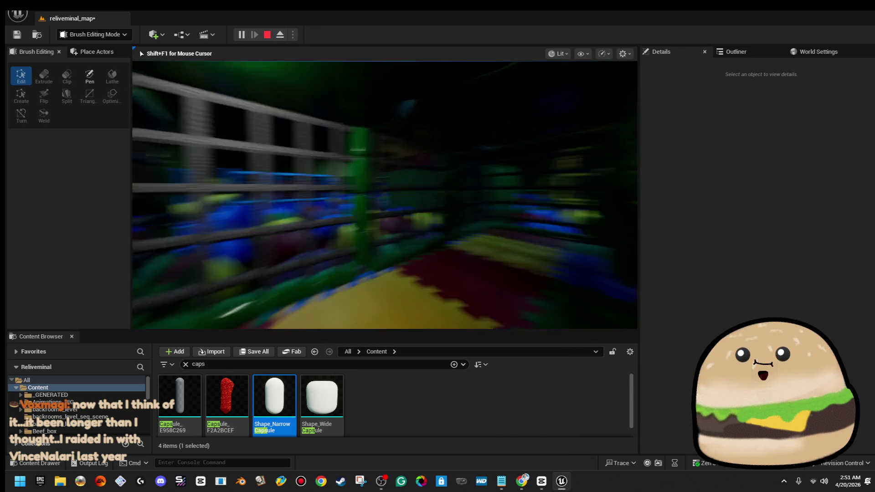
key("w")
key("w")
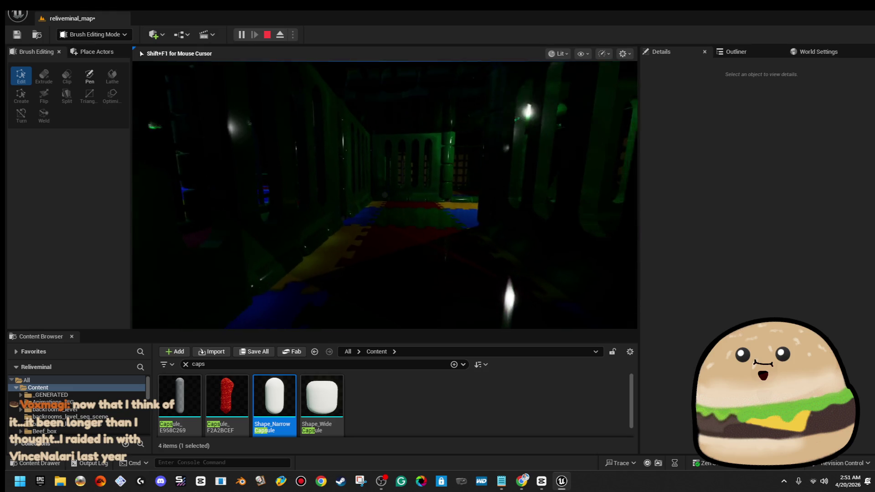
key("w")
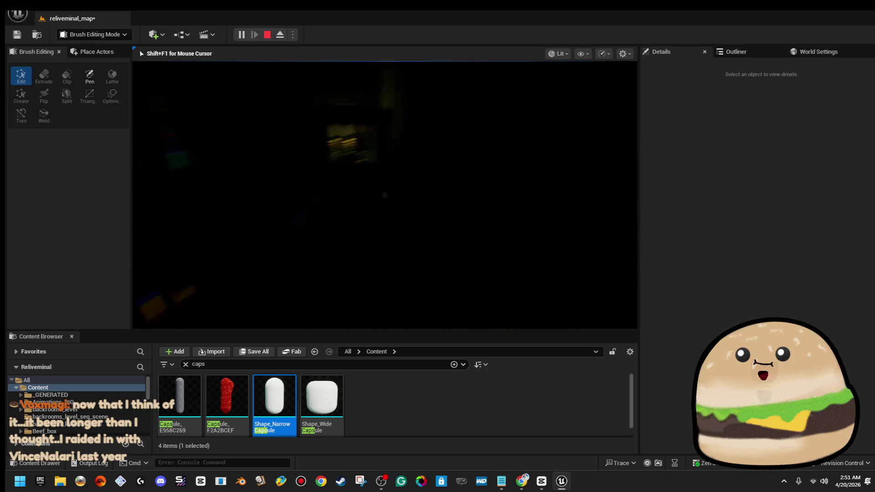
key("Escape")
key("s")
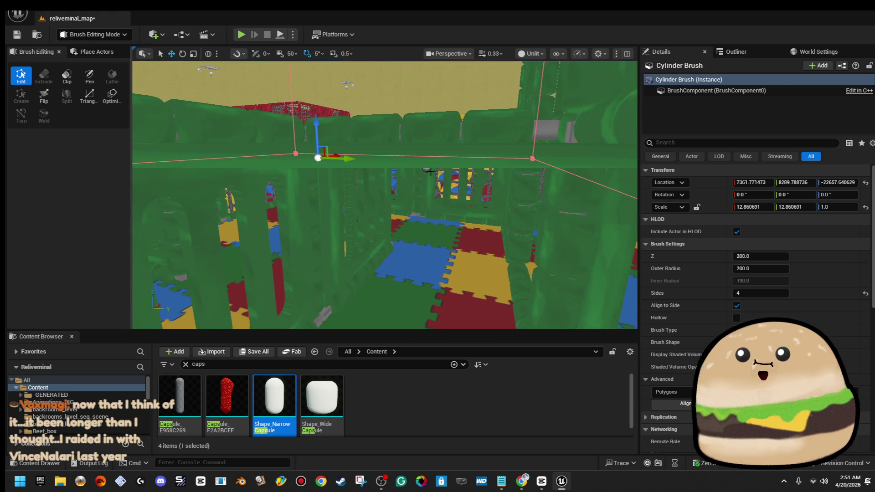
Step: Alt-drag PointLight72 upward to create PointLight74 higher above the play structure
left_click(425, 169)
key("w")
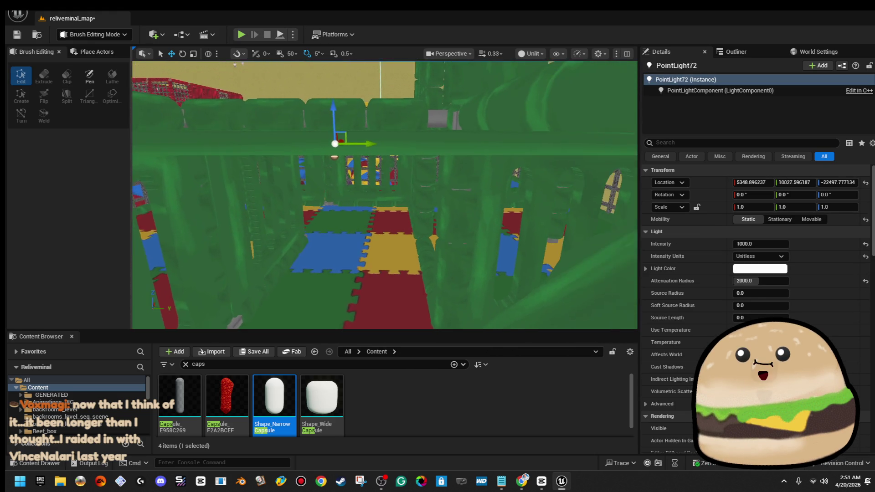
key("s")
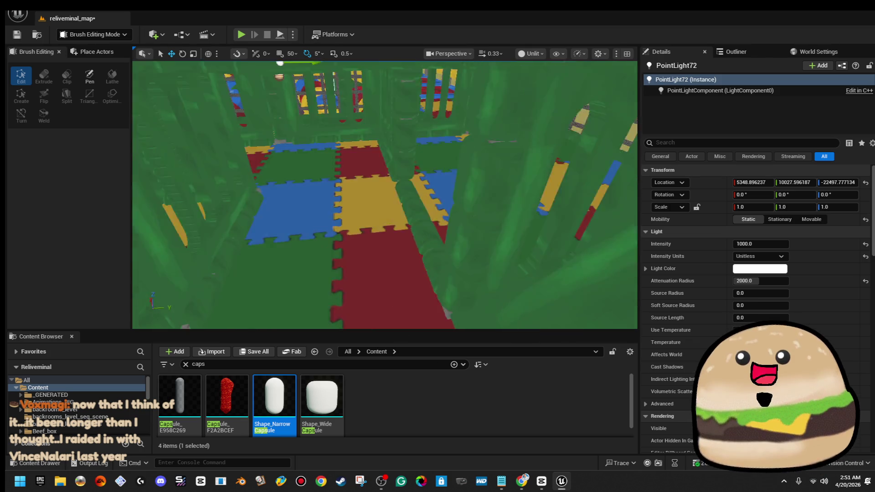
key("f")
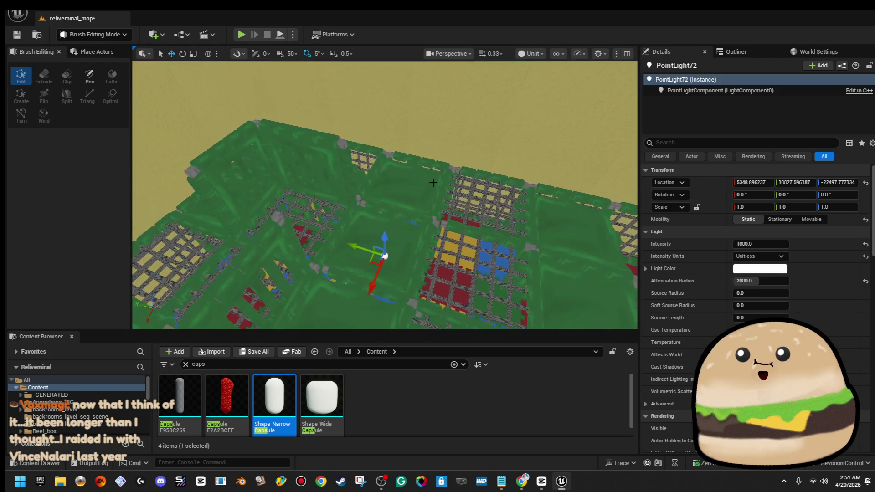
mouse_move(384, 231)
left_mouse_down()
mouse_move(360, 175)
mouse_move(370, 132)
left_mouse_up()
key("w")
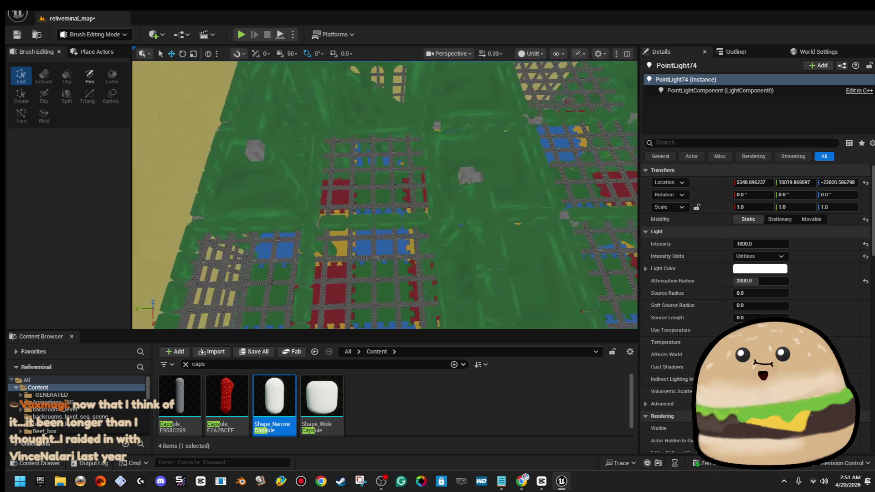
key("s")
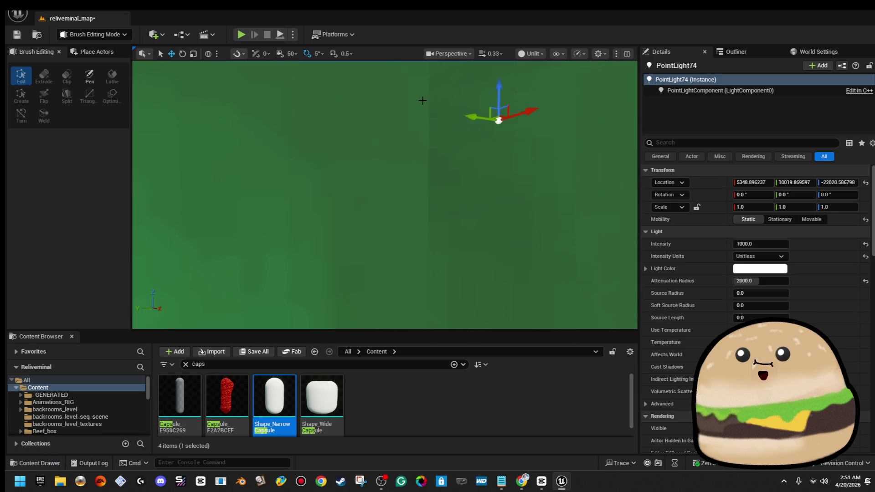
key("w")
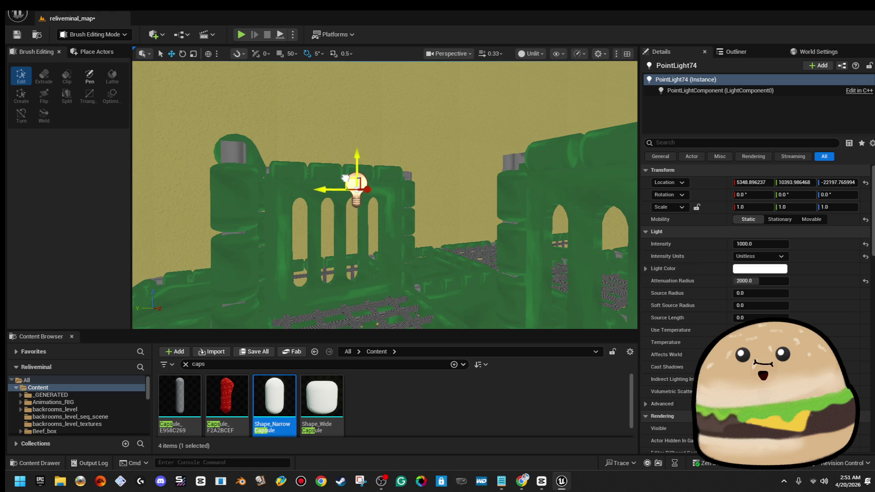
left_click(531, 54)
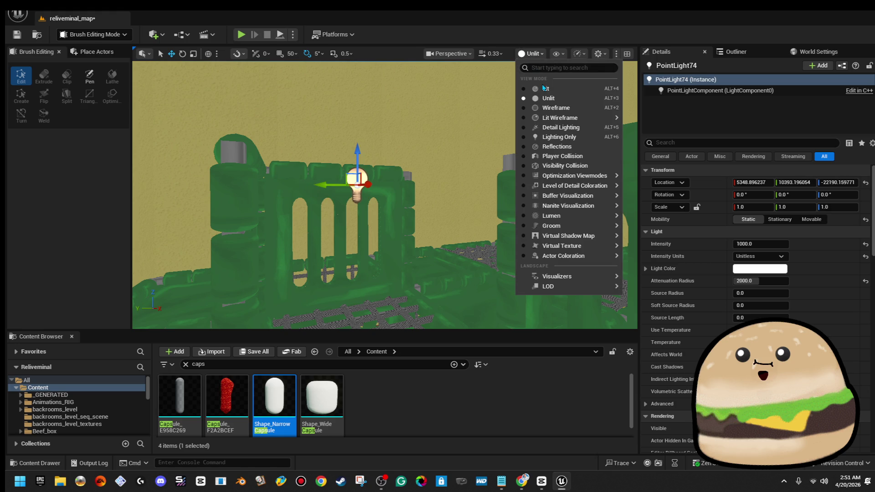
Step: Switch the viewport to Lit mode and bring the netted crib and selected light into view
left_click(543, 88)
key("w")
key("s")
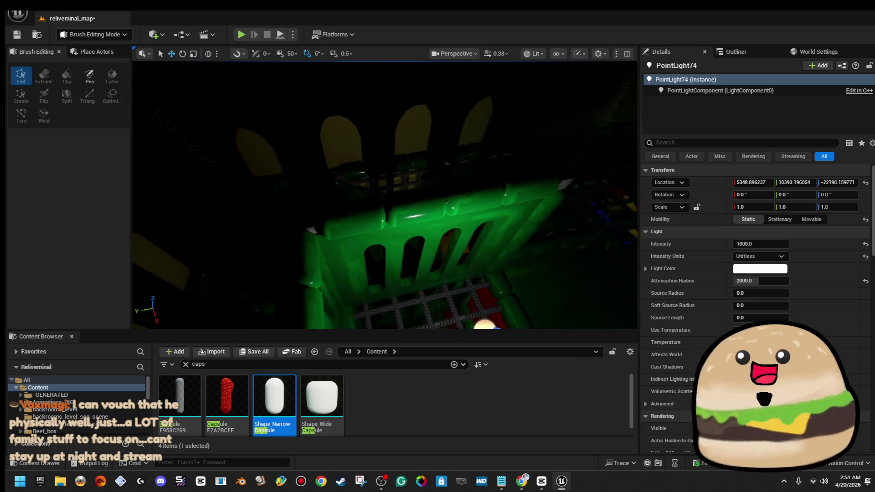
key("s")
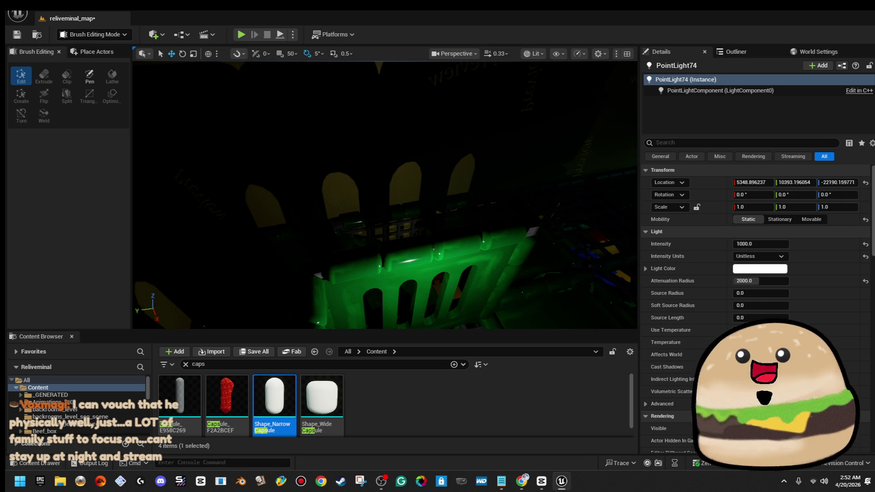
key("a")
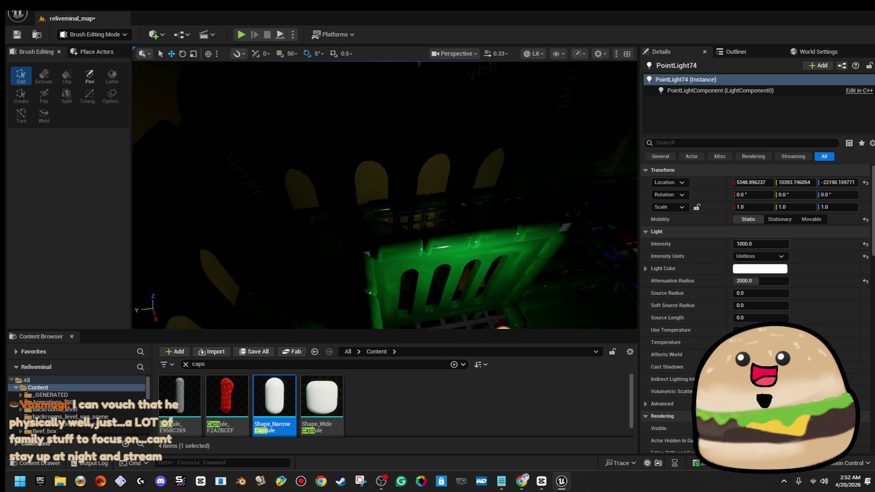
key("q")
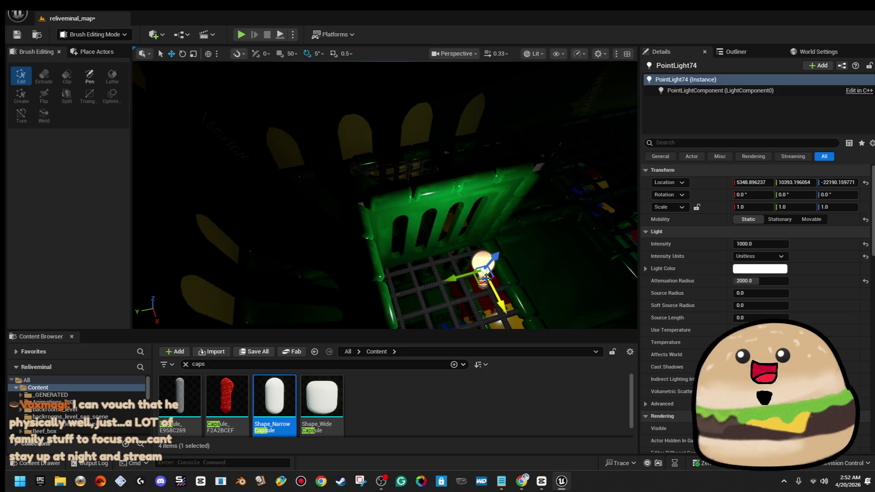
Step: Duplicate PointLight74 onto the crib's back wall and slide it along Y beside the ball pit
mouse_move(480, 281)
left_mouse_down()
mouse_move(381, 214)
mouse_move(382, 139)
mouse_move(266, 159)
mouse_move(337, 192)
mouse_move(263, 183)
left_mouse_up()
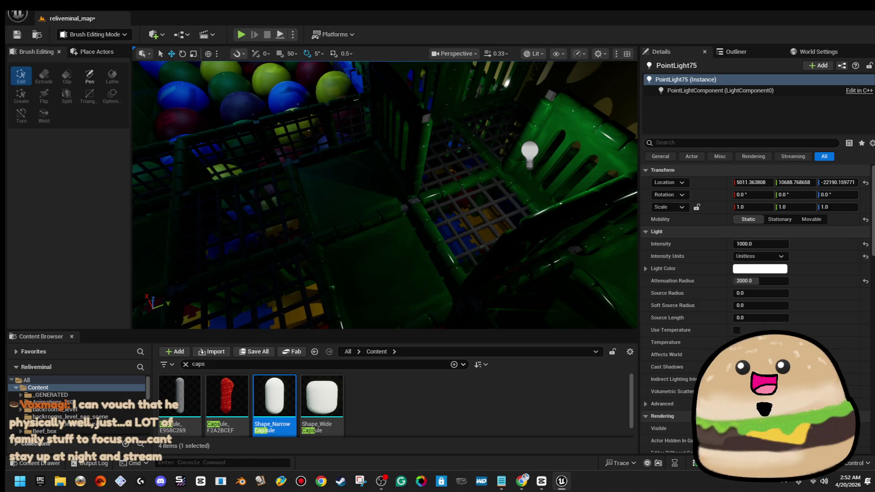
mouse_move(555, 149)
left_mouse_down()
mouse_move(501, 173)
mouse_move(389, 185)
left_mouse_up()
mouse_move(133, 263)
left_mouse_down()
mouse_move(164, 261)
mouse_move(142, 258)
left_mouse_up()
left_click_drag(382, 196, 382, 237)
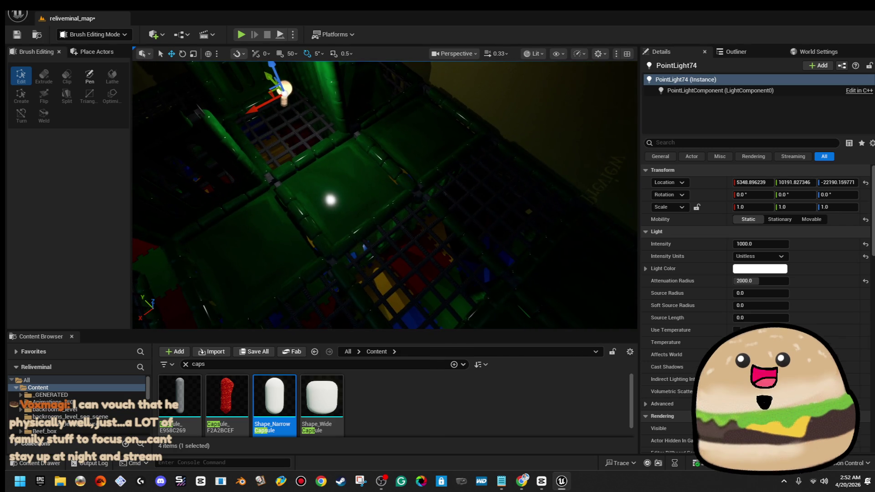
mouse_move(382, 195)
left_mouse_down()
mouse_move(351, 205)
mouse_move(364, 198)
left_mouse_up()
left_click(387, 192)
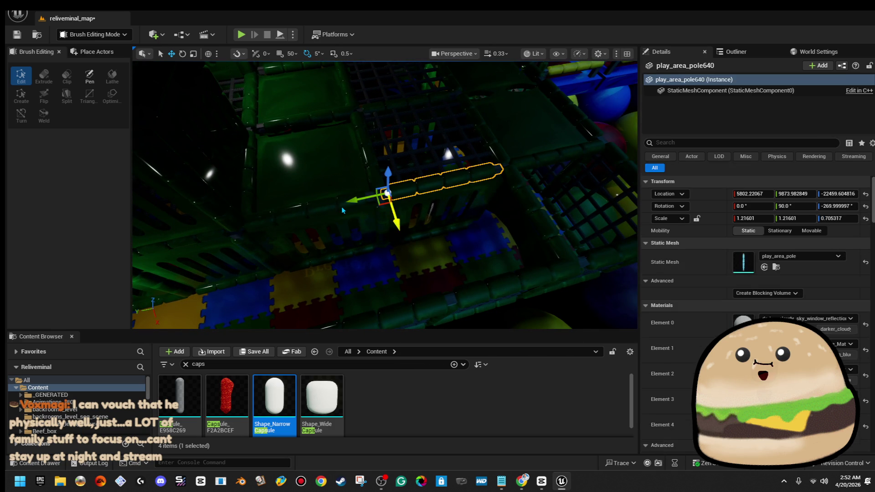
Step: Raise the crib side panels and poles slightly, then slide play_area_pole688 along Y to 9548.4
left_click(309, 207, "ctrl")
left_click(385, 219, "ctrl")
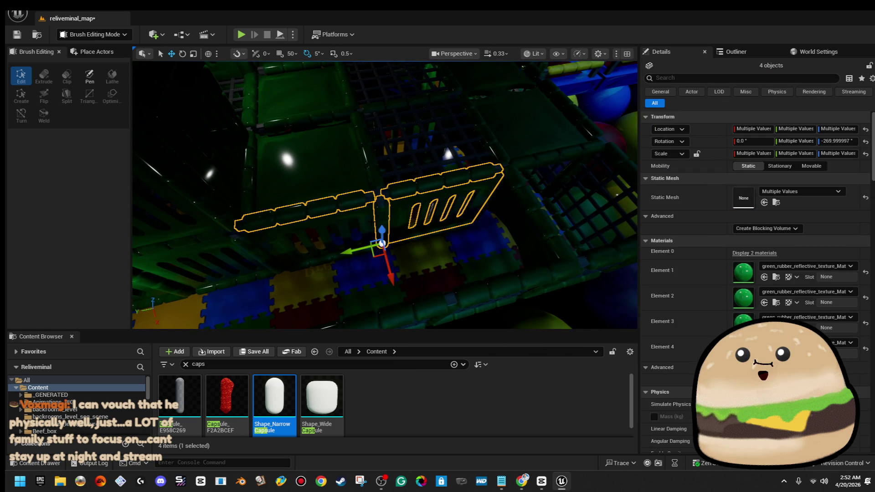
key("w")
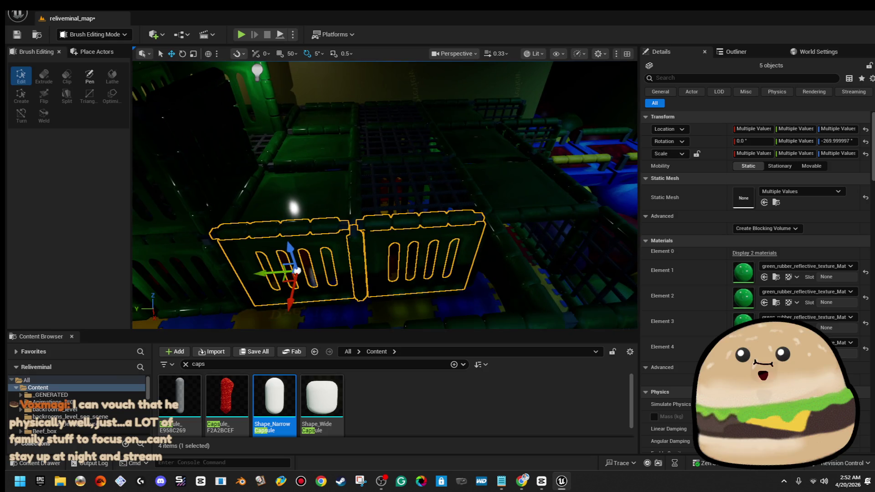
left_click_drag(287, 247, 269, 175)
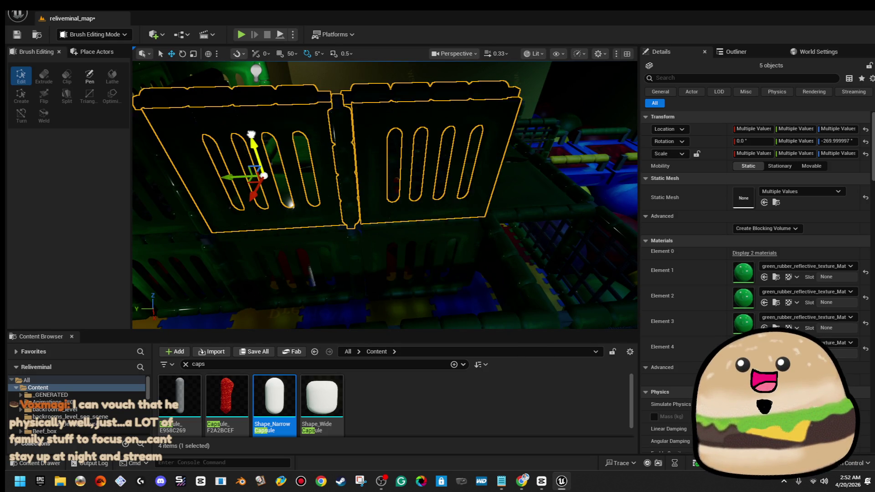
key("f")
left_click_drag(405, 155, 405, 163)
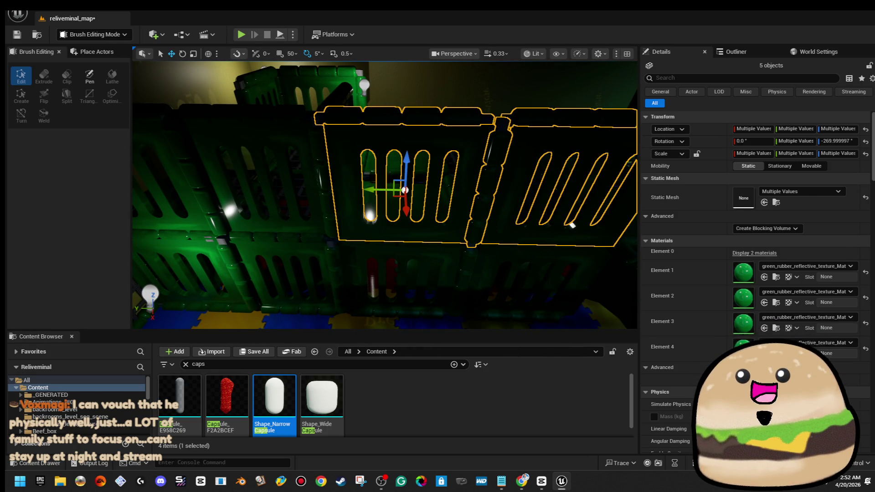
left_click(370, 209)
left_click_drag(366, 211, 469, 214)
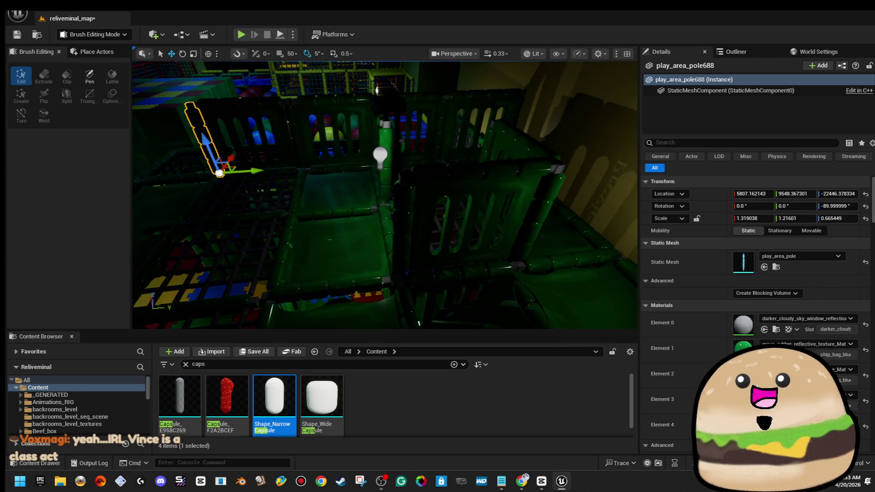
Step: Rotate the four-slot green wall with its rail and post 90 degrees, then slide it left
left_click(455, 214)
left_click(455, 164, "ctrl")
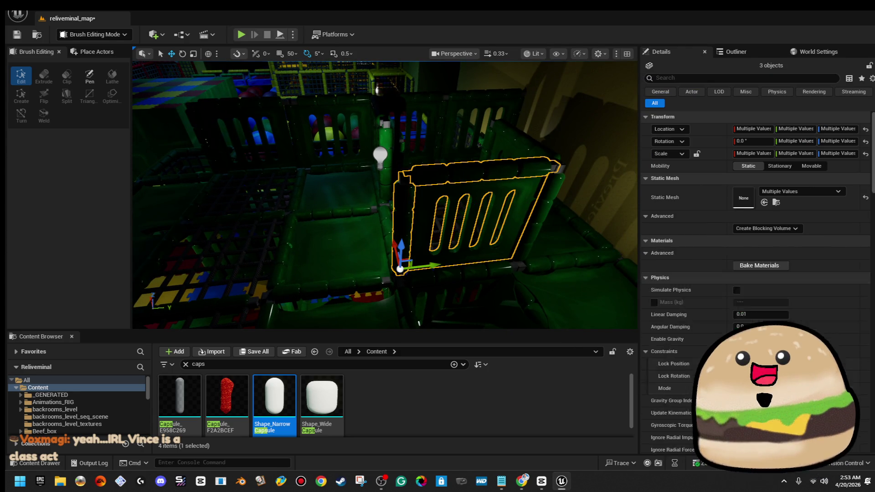
left_click_drag(462, 253, 310, 268)
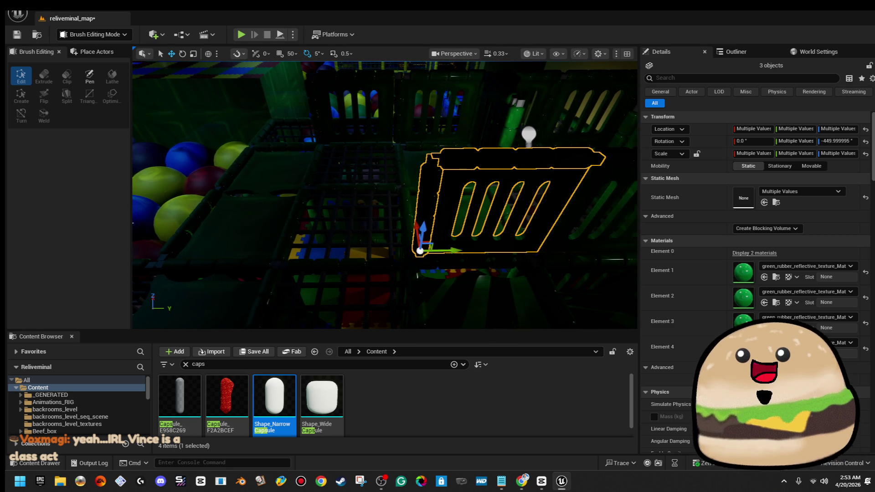
left_click_drag(398, 251, 283, 253)
Step: Reselect the four-slot panel, its top rim and a nearby pole while orbiting the structure
left_click(319, 252)
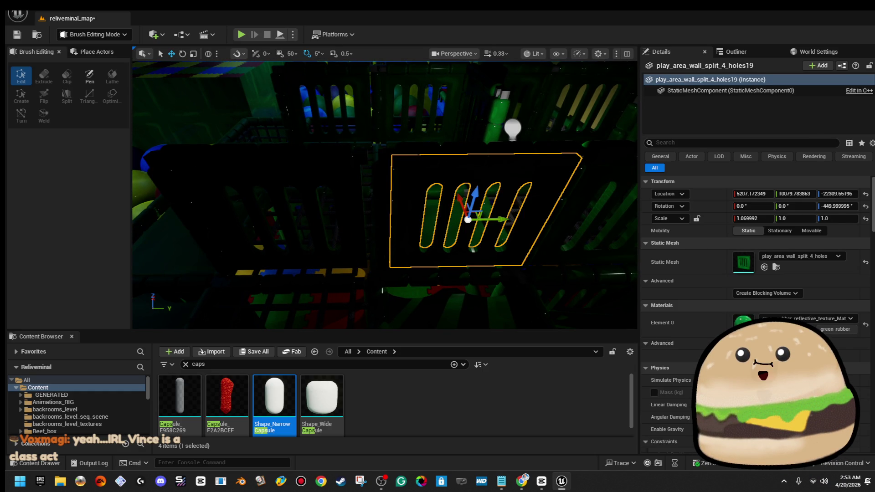
left_click(511, 145, "ctrl")
mouse_move(420, 262)
left_mouse_down()
mouse_move(337, 255)
mouse_move(319, 214)
left_mouse_up()
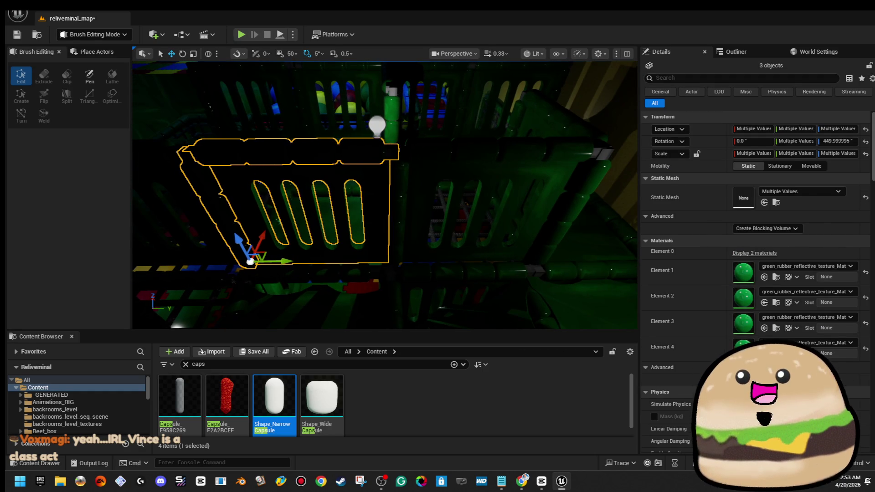
left_click(456, 150)
mouse_move(456, 150)
left_mouse_down()
mouse_move(419, 164)
mouse_move(392, 191)
mouse_move(373, 155)
left_mouse_up()
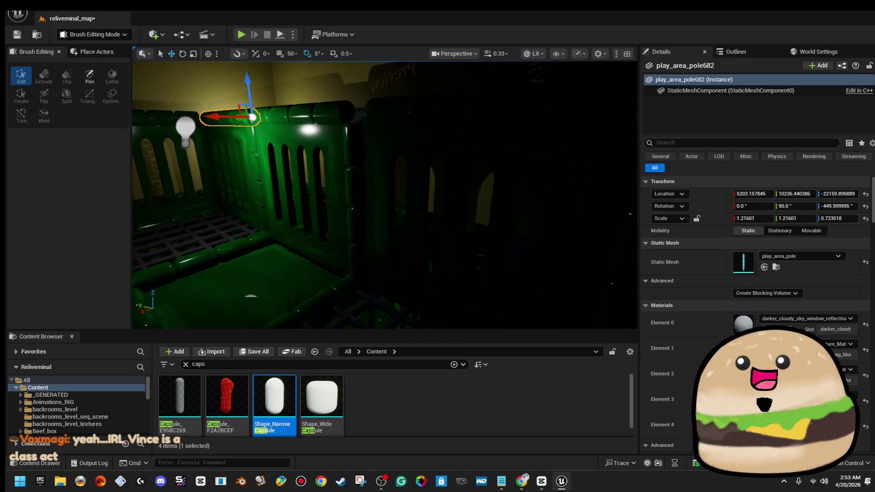
Step: Select the green wall panels, top rail and padded pole, then the point light above the cage
left_click(310, 192)
left_click(296, 112, "ctrl")
left_click(380, 122, "ctrl")
left_click_drag(380, 122, 374, 137)
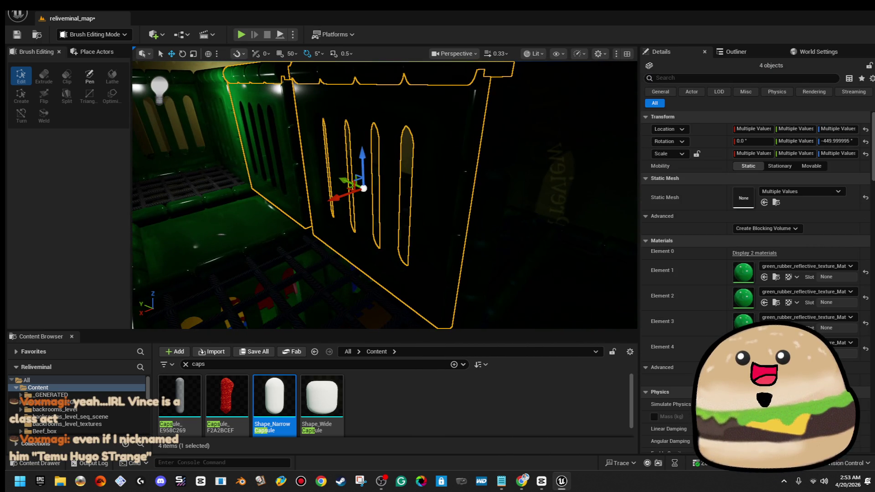
mouse_move(385, 196)
left_mouse_down()
mouse_move(346, 193)
mouse_move(371, 195)
mouse_move(360, 194)
left_mouse_up()
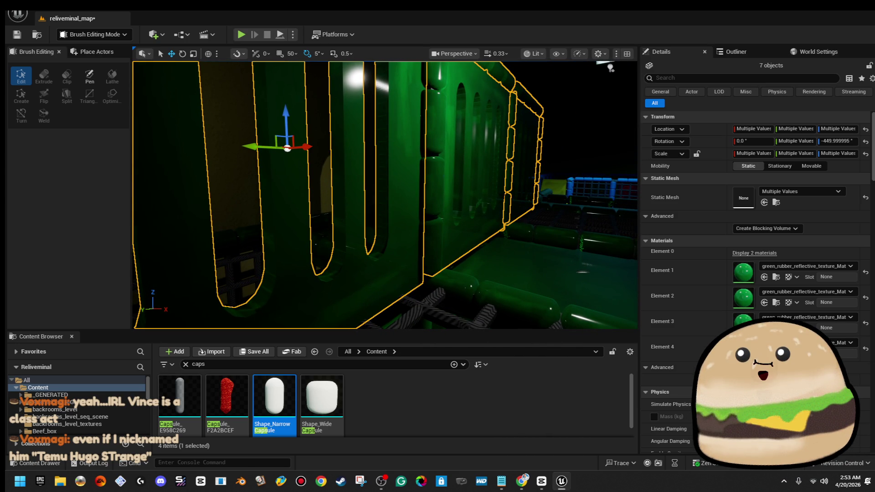
left_click(524, 150)
left_click_drag(385, 196, 319, 185)
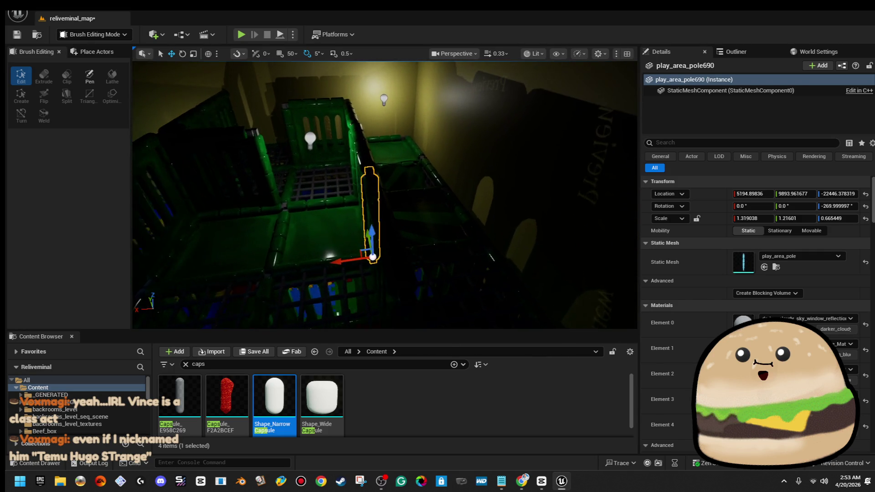
left_click(248, 103)
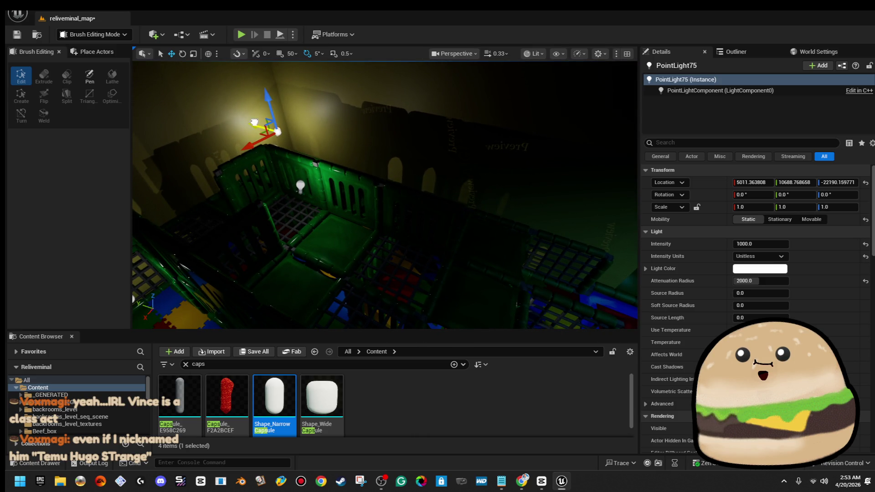
Step: Duplicate PointLight75 along Y, then move play_area_wall_HALF5 along X to 5335.5, 10215.6, -22617.9
left_click_drag(258, 126, 418, 168)
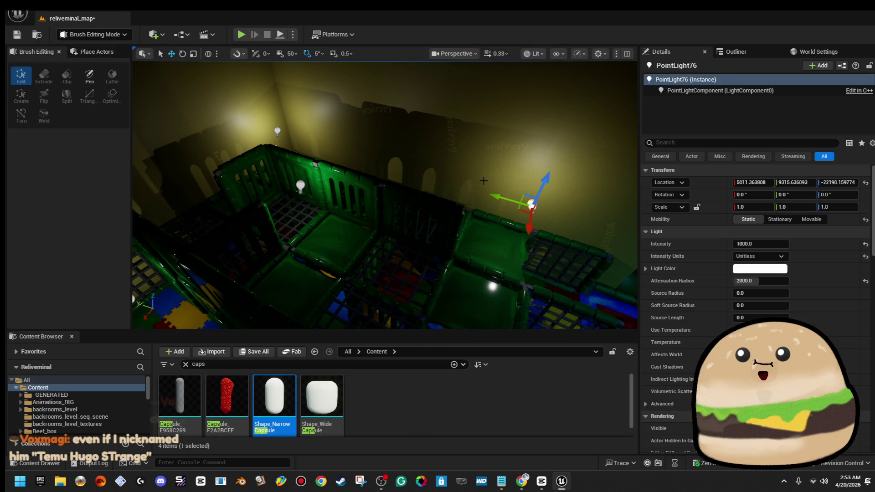
mouse_move(484, 181)
left_mouse_down()
mouse_move(479, 242)
mouse_move(457, 214)
mouse_move(412, 189)
left_mouse_up()
left_click(547, 192)
left_click_drag(547, 192, 515, 175)
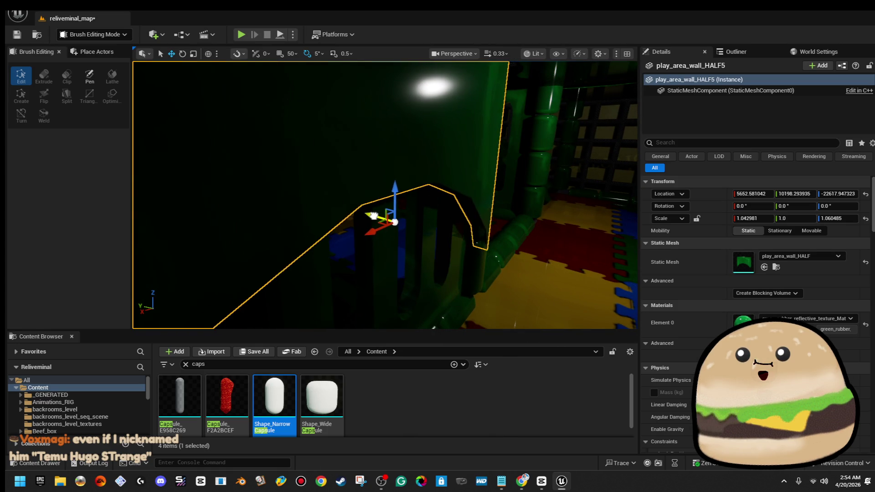
left_click_drag(514, 175, 506, 171)
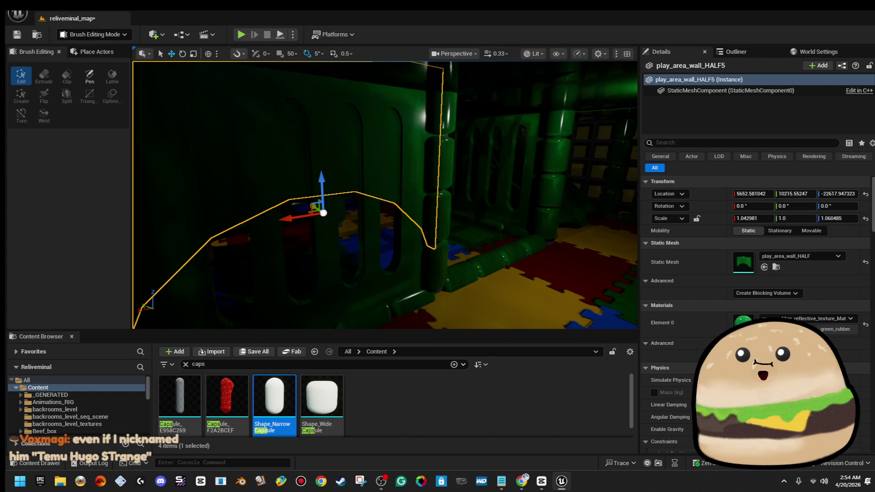
mouse_move(290, 216)
left_mouse_down()
mouse_move(499, 183)
mouse_move(505, 180)
mouse_move(496, 159)
mouse_move(494, 191)
left_mouse_up()
key("Escape")
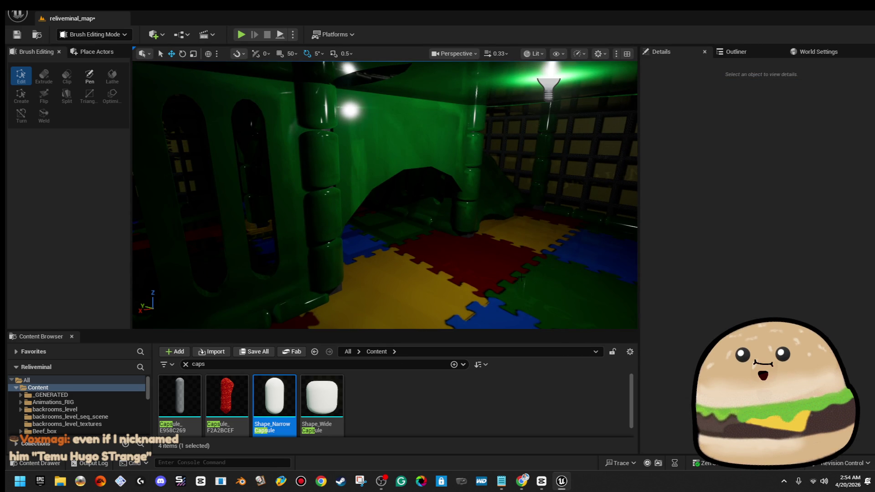
right_click(521, 278)
Step: Play the level from the green play area floor through the padded corridor, then stop
left_click(573, 453)
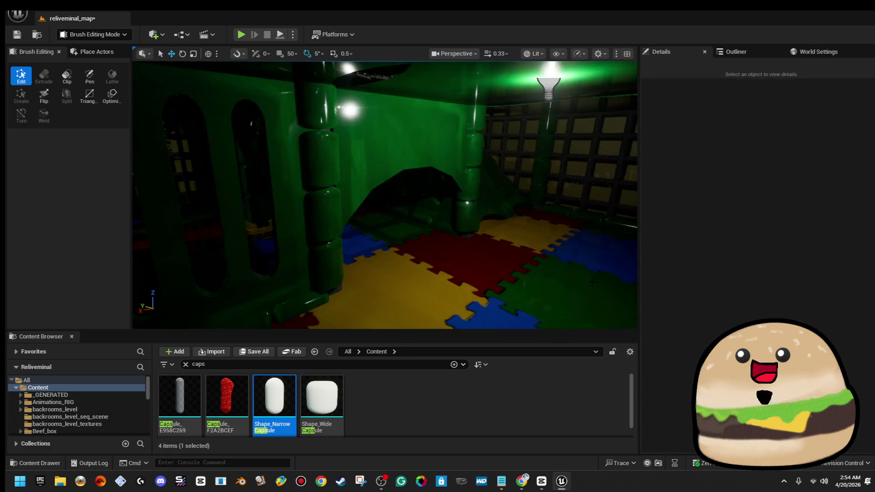
key("Escape")
left_click(438, 268)
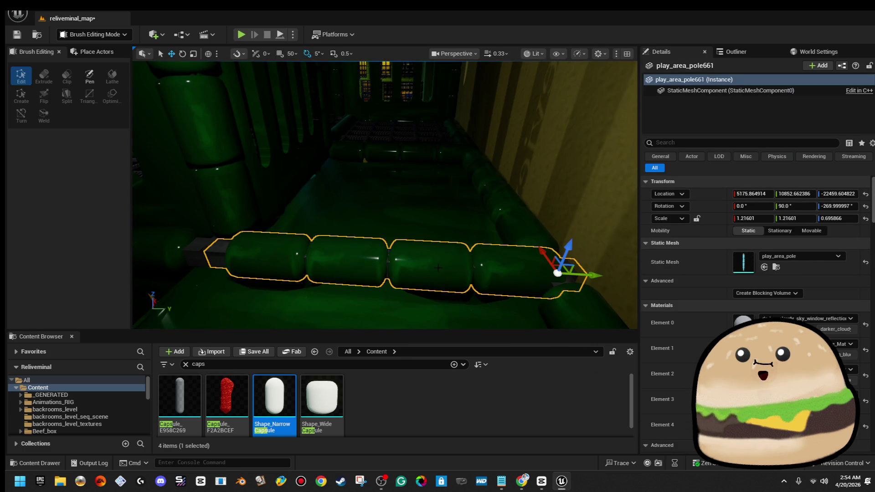
Step: Select the capsule pole rows and floor mats, undo a change, and lower the pole rows along Z
left_click(414, 152, "ctrl")
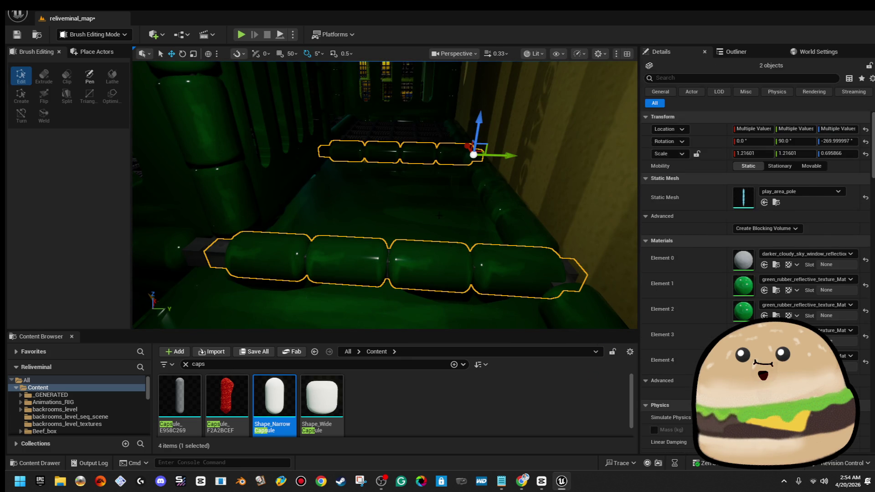
left_click(412, 195)
left_click(388, 278, "ctrl")
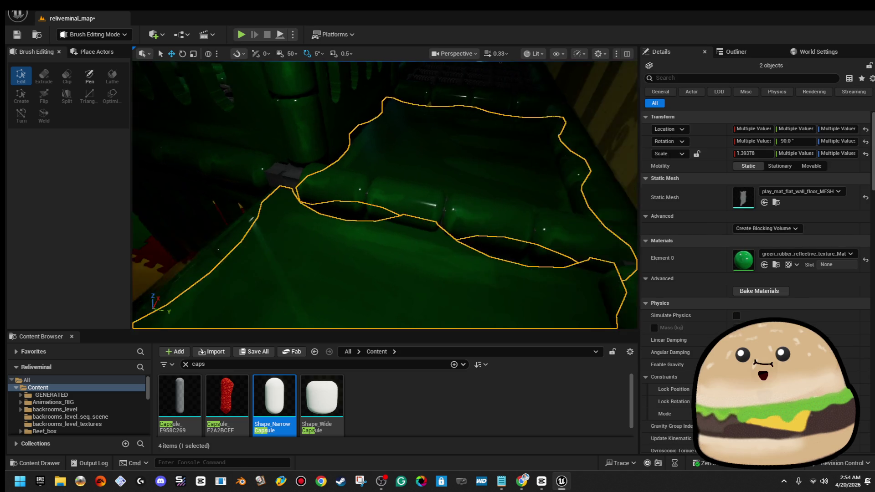
key("f")
left_click_drag(417, 243, 416, 244)
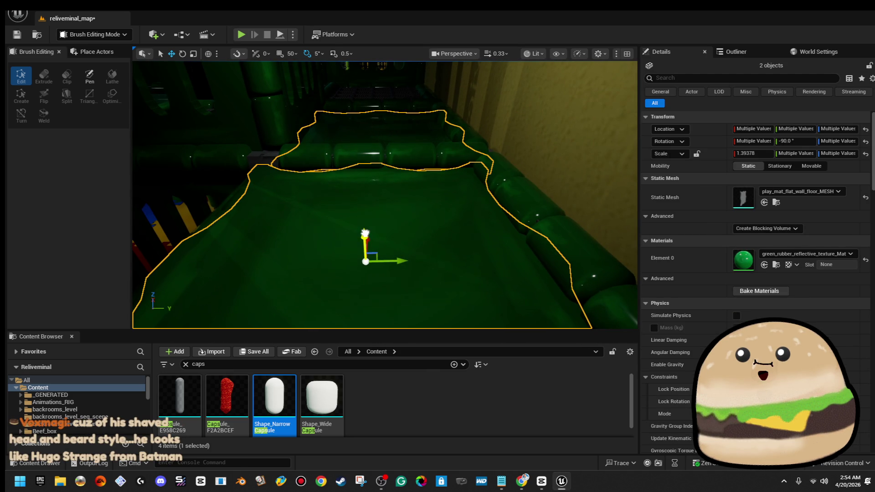
left_click(378, 153)
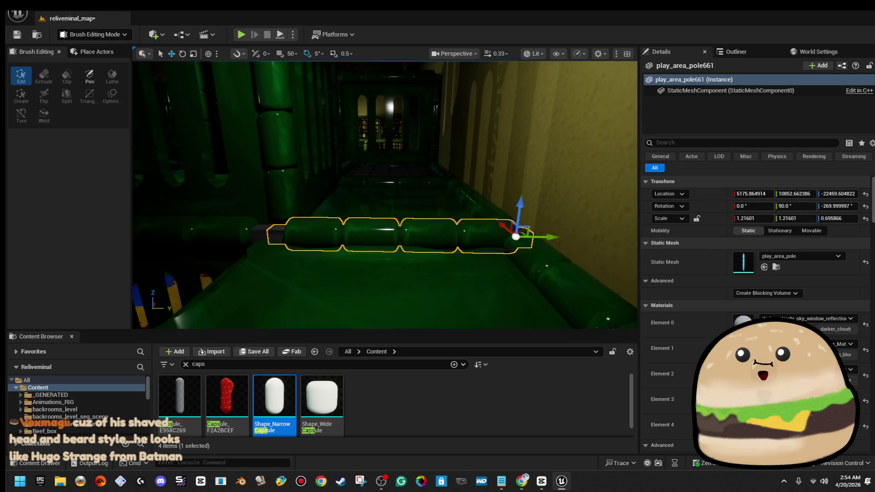
key("ctrl+z")
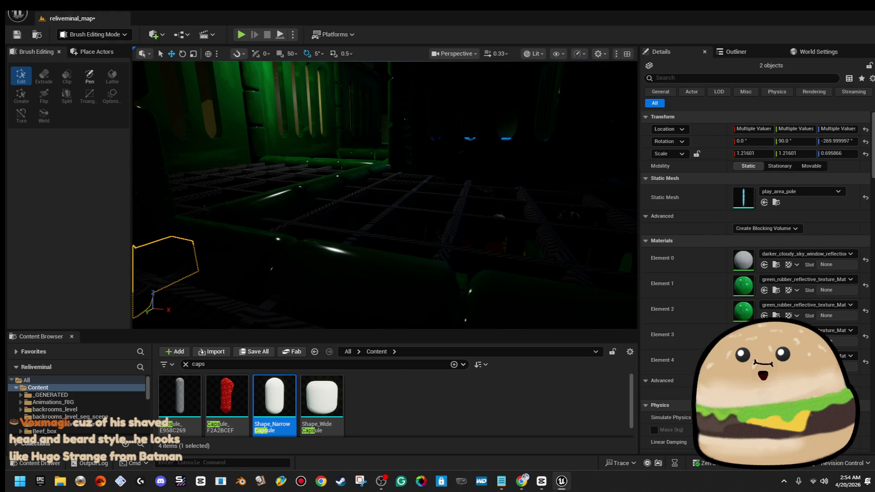
left_click_drag(172, 216, 173, 224)
Step: Fly around the green room and select and frame the padded and diagonal capsule pole rows
key("w")
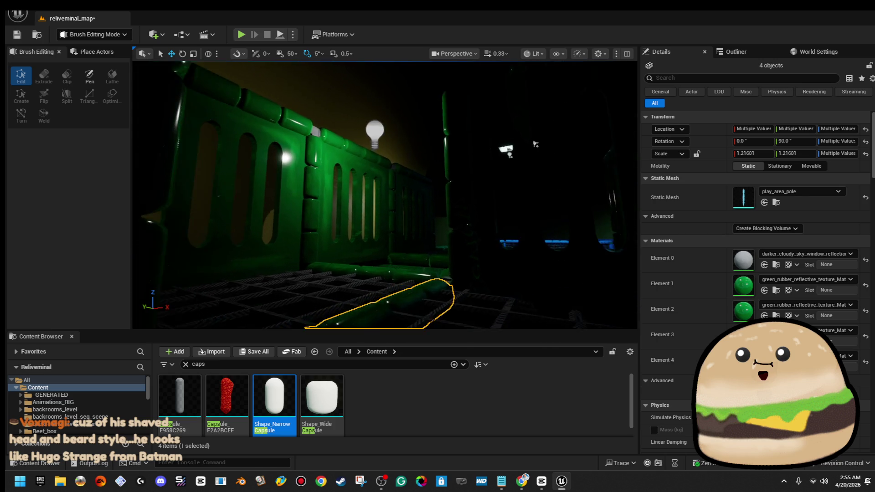
key("w")
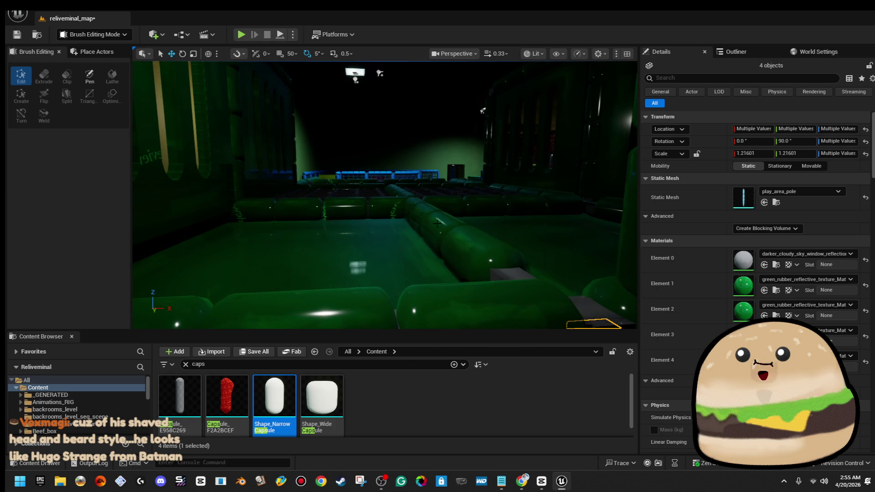
left_click(524, 206, "ctrl")
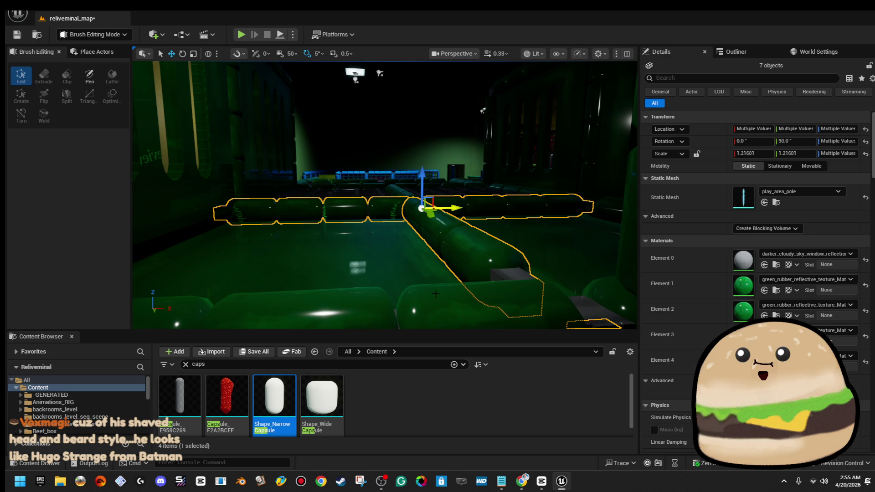
key("w")
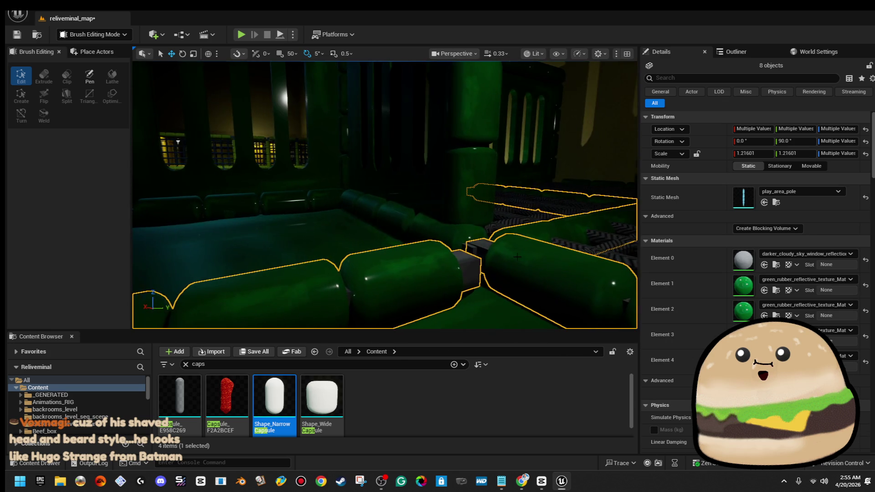
key("s")
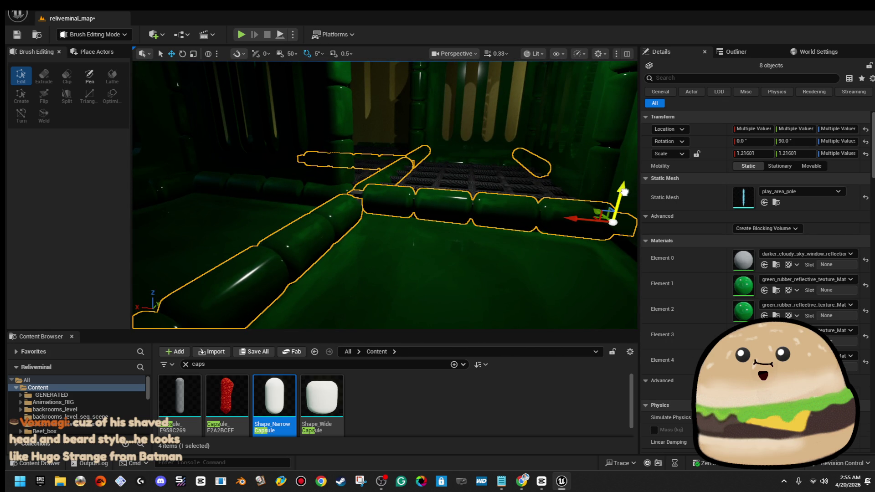
key("e")
key("q")
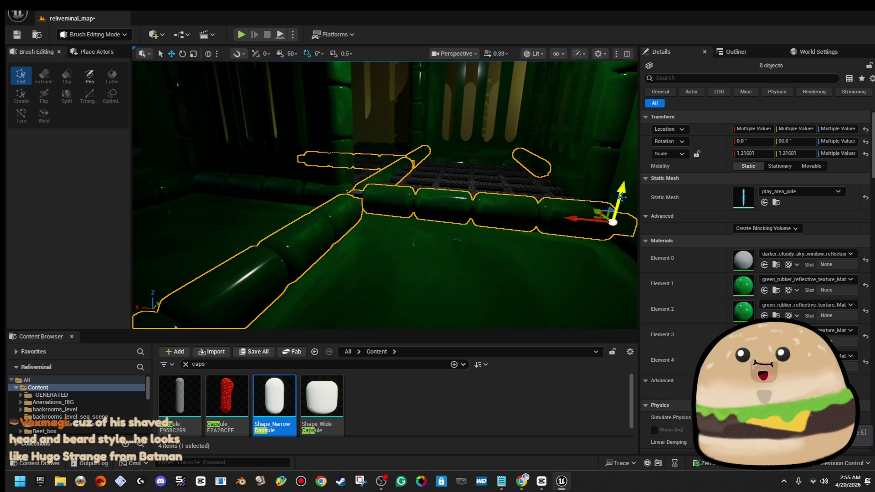
key("w")
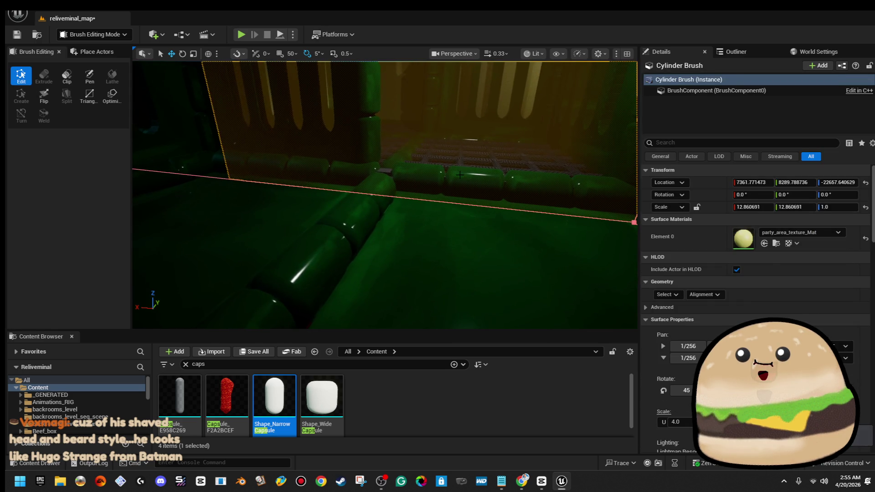
left_click(460, 174)
left_click(351, 227, "ctrl")
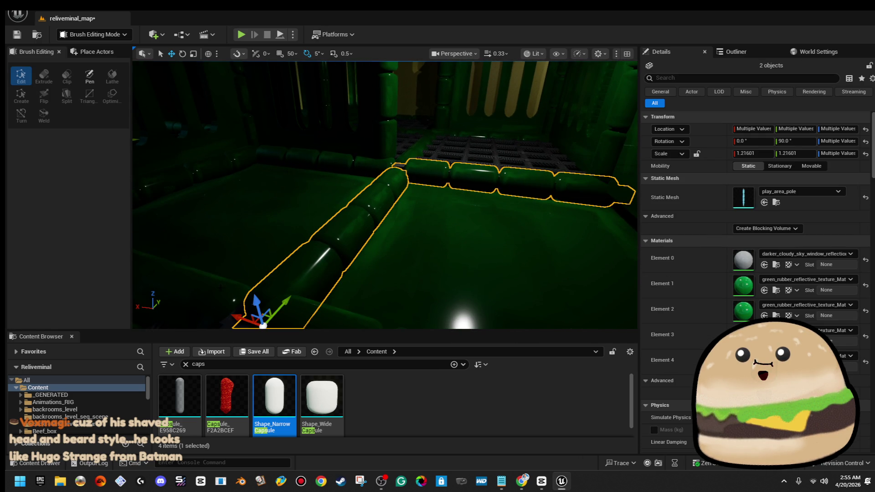
key("f")
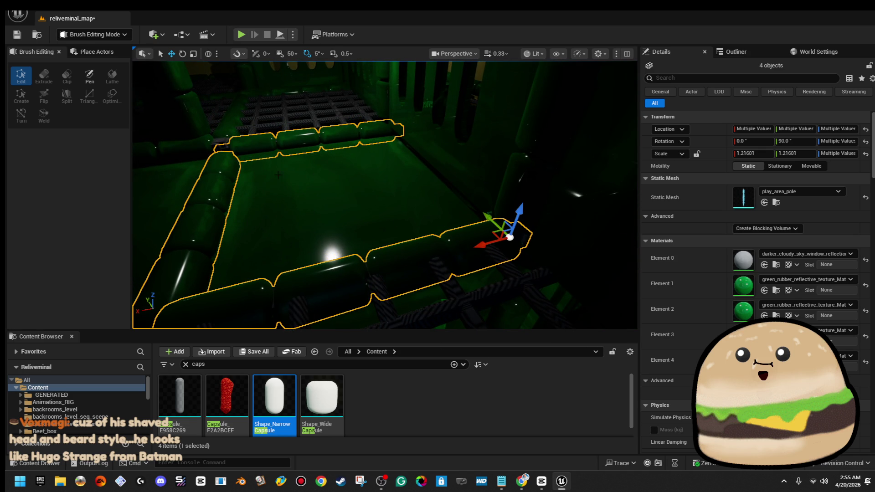
left_click_drag(266, 178, 237, 150)
Step: Raise the two play-mat floor pieces and check the floor edge by the cage wall
left_click(410, 210)
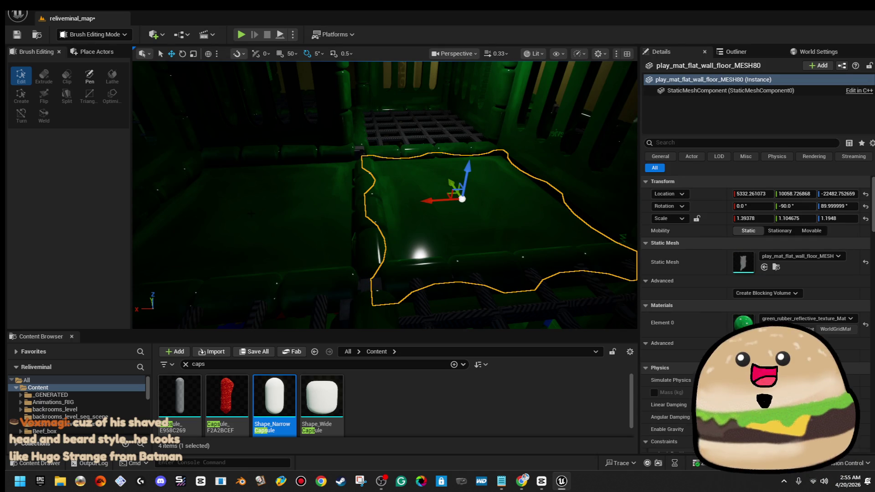
mouse_move(250, 182)
left_mouse_down()
mouse_move(251, 171)
mouse_move(228, 174)
mouse_move(210, 155)
left_mouse_up()
mouse_move(330, 173)
left_mouse_down()
mouse_move(319, 170)
mouse_move(331, 173)
left_mouse_up()
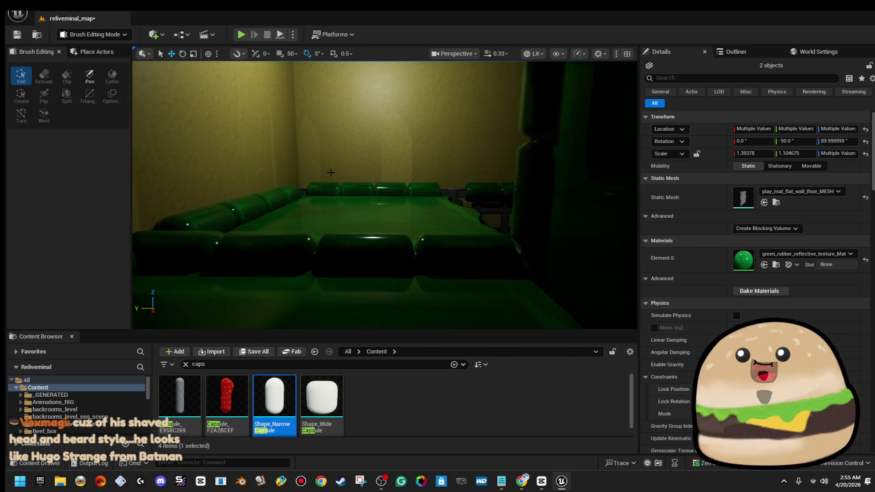
left_click(345, 218)
mouse_move(345, 218)
left_mouse_down()
mouse_move(310, 237)
mouse_move(333, 251)
mouse_move(334, 240)
left_mouse_up()
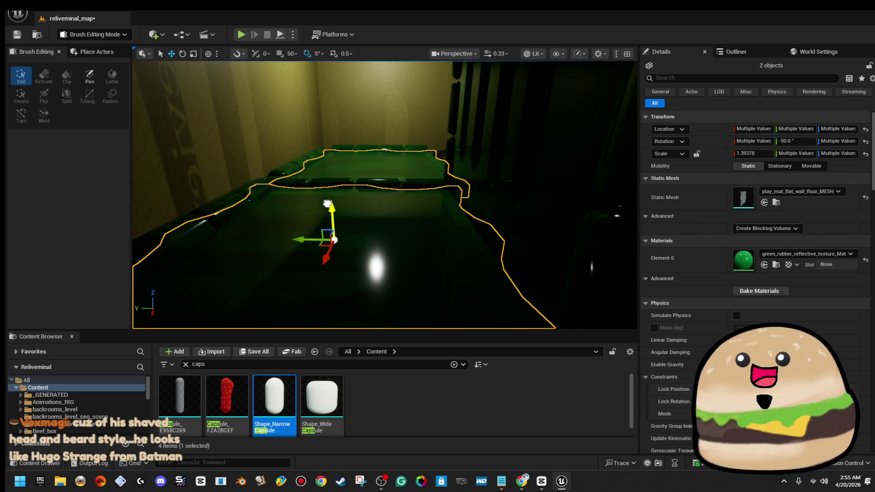
mouse_move(326, 199)
left_mouse_down()
mouse_move(326, 185)
mouse_move(310, 201)
left_mouse_up()
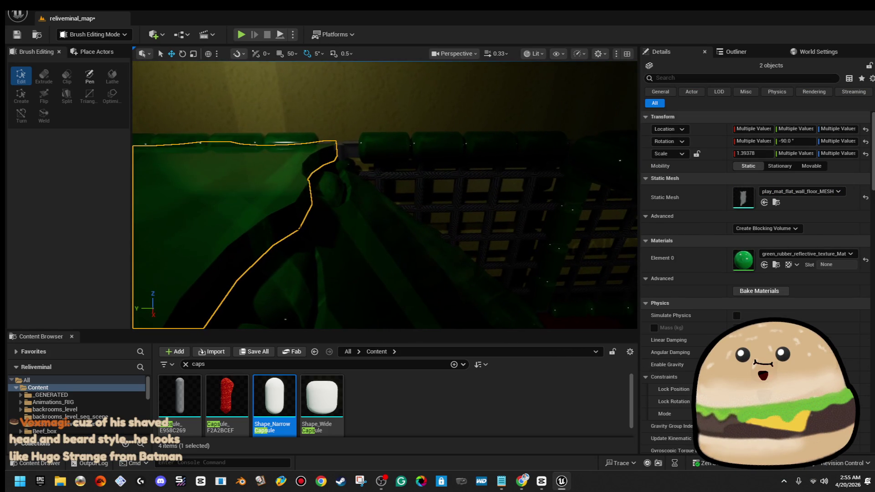
Step: Raise padded pole play_area_pole662 slightly so it sits flush with the mats
left_click(410, 255)
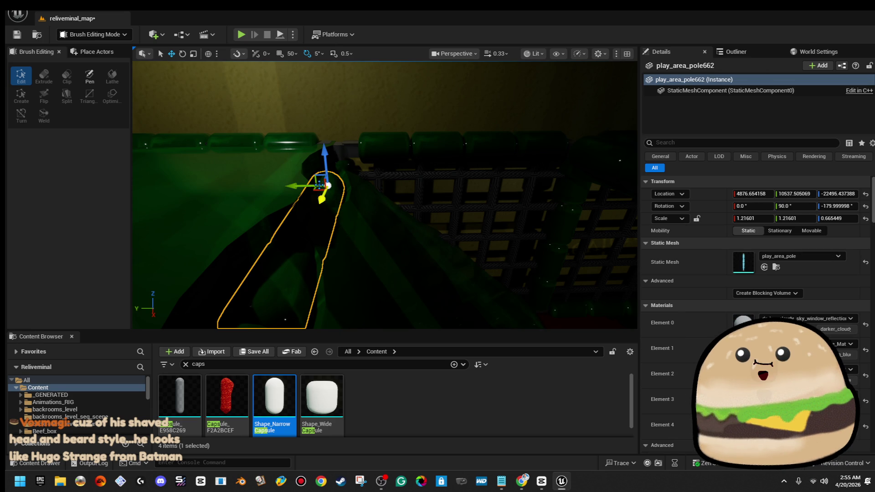
left_click_drag(313, 174, 314, 160)
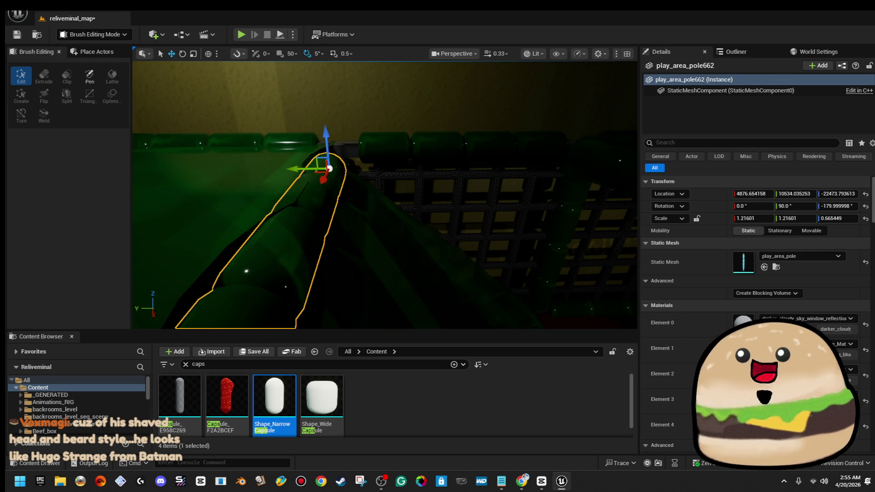
mouse_move(449, 278)
left_mouse_down()
mouse_move(443, 248)
mouse_move(473, 242)
left_mouse_up()
right_click(453, 167)
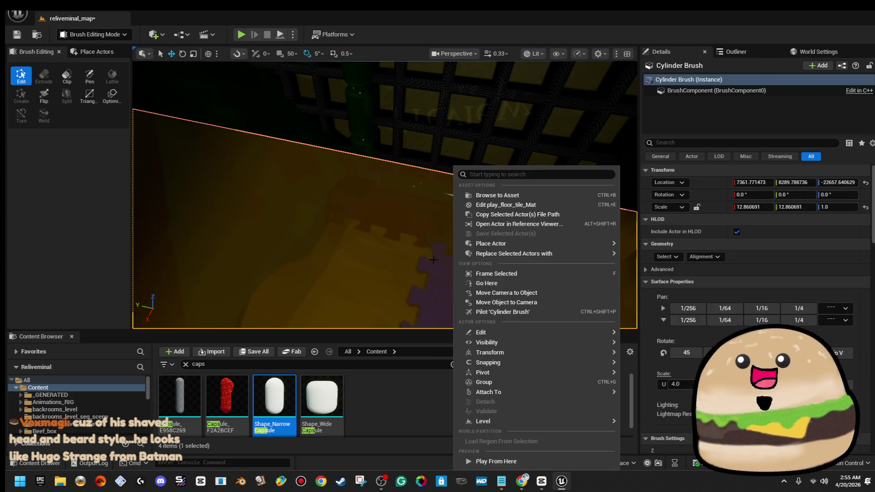
Step: Run a brief Play From Here test from the play-mat area, then stop it
left_click(567, 459)
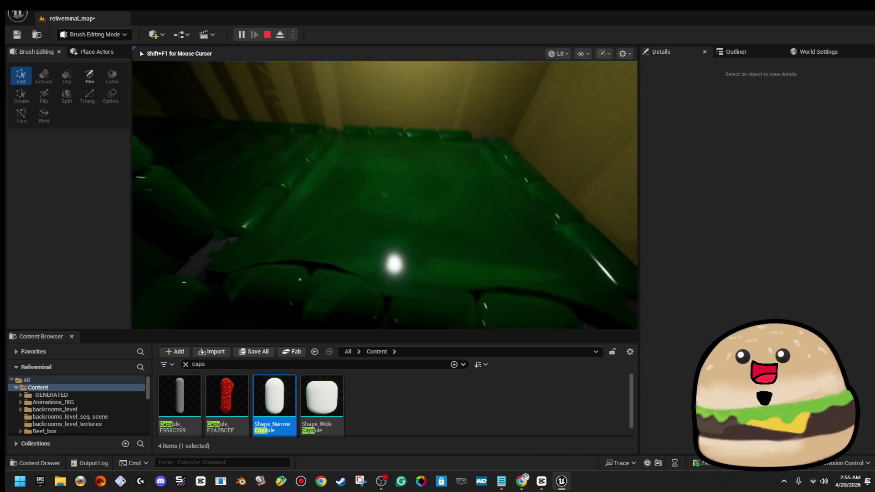
key("Escape")
left_click(356, 234)
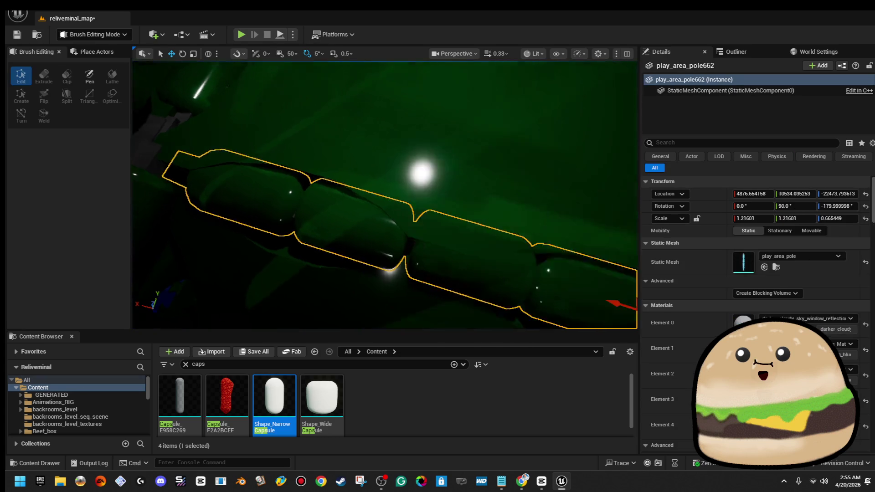
left_click_drag(411, 182, 460, 164)
Step: Play again from a spot near the padded pole, take camera control, then stop the session
right_click(554, 158)
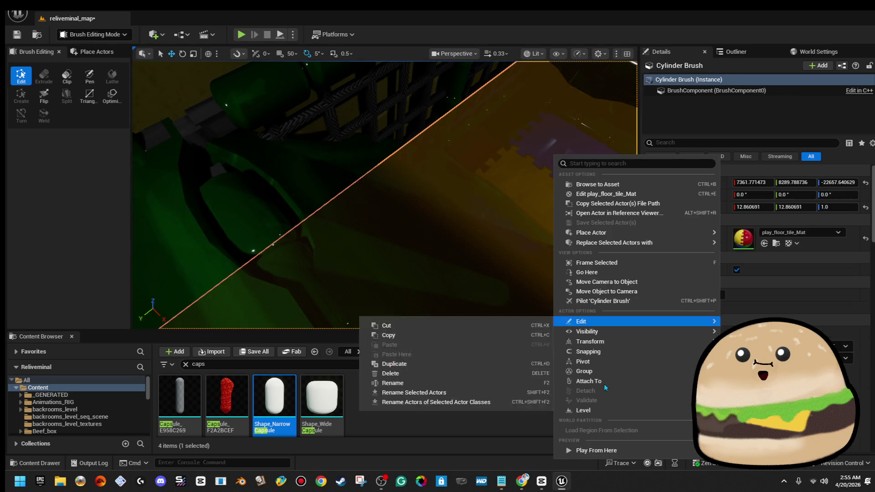
left_click(592, 449)
left_click(509, 190)
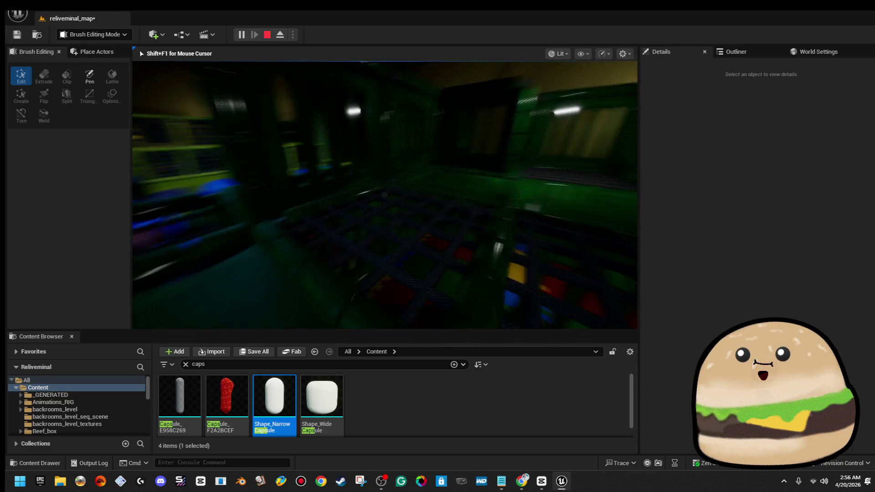
key("Escape")
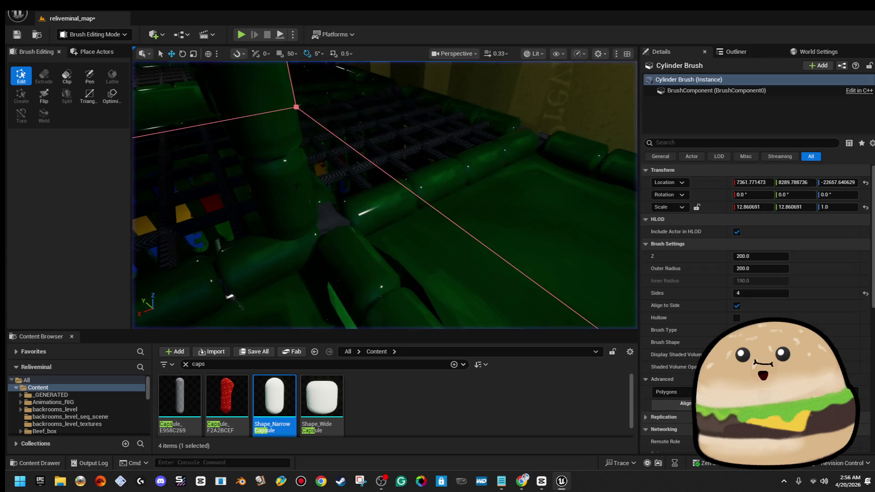
Step: Select the three play_mat_flat_wall_floor pieces and lift them slightly along Z
left_click(474, 191)
left_click(411, 244, "ctrl")
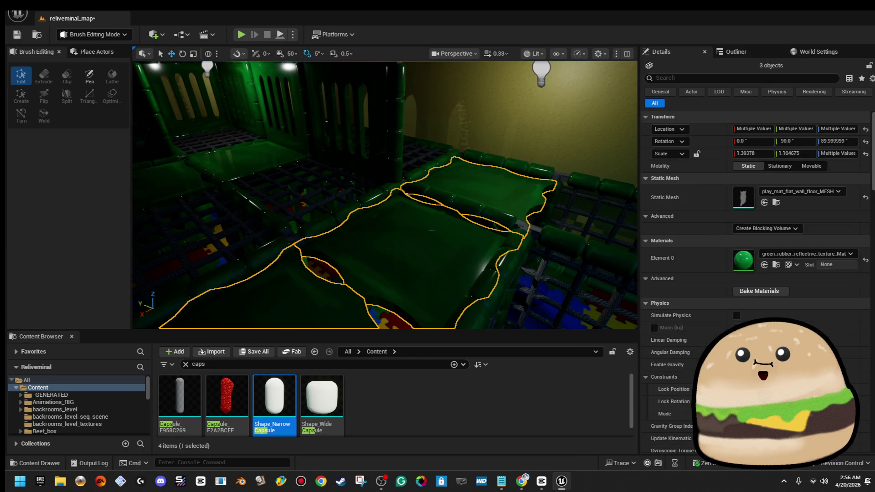
key("f")
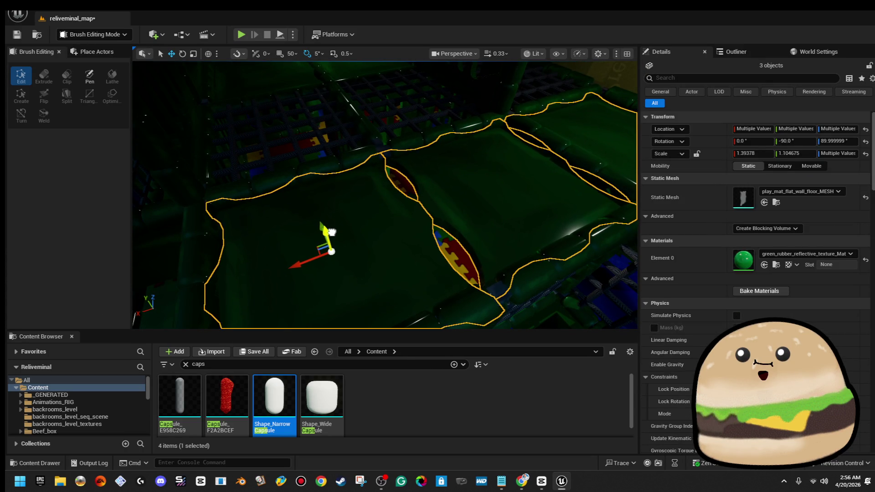
left_click(575, 147)
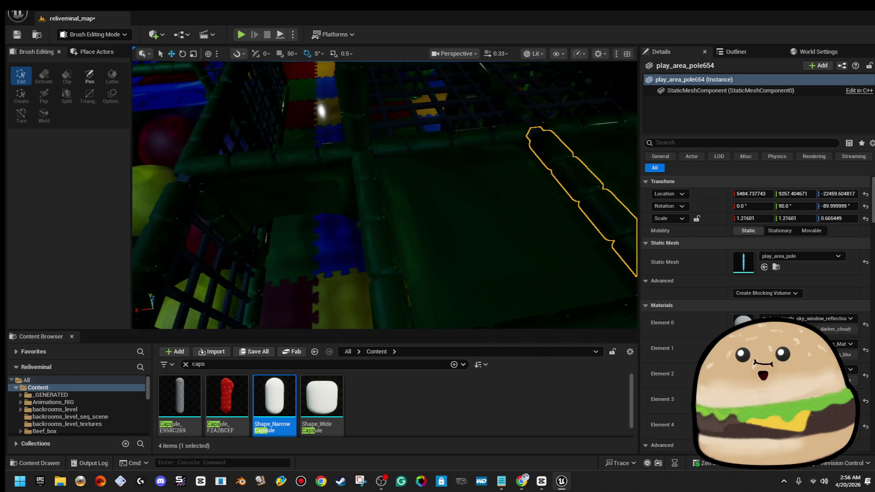
scroll(457, 214, "up", 3)
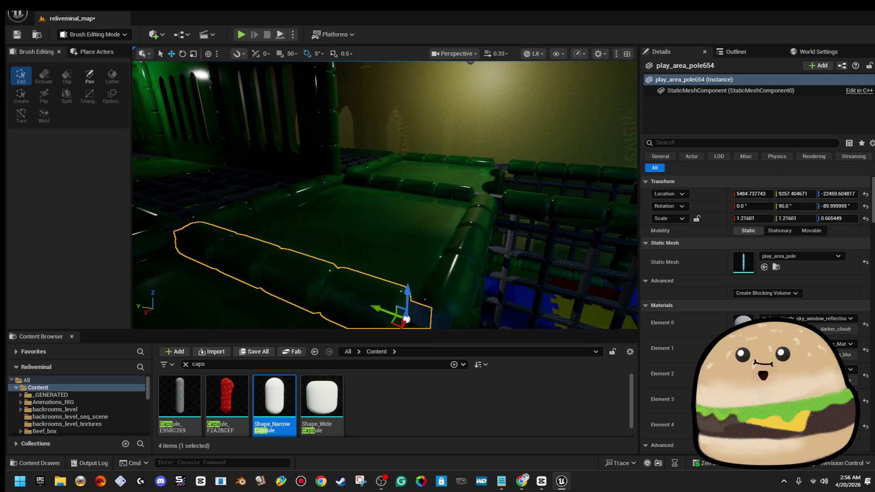
left_click(410, 186, "ctrl")
left_click(391, 209)
left_click(417, 167, "ctrl")
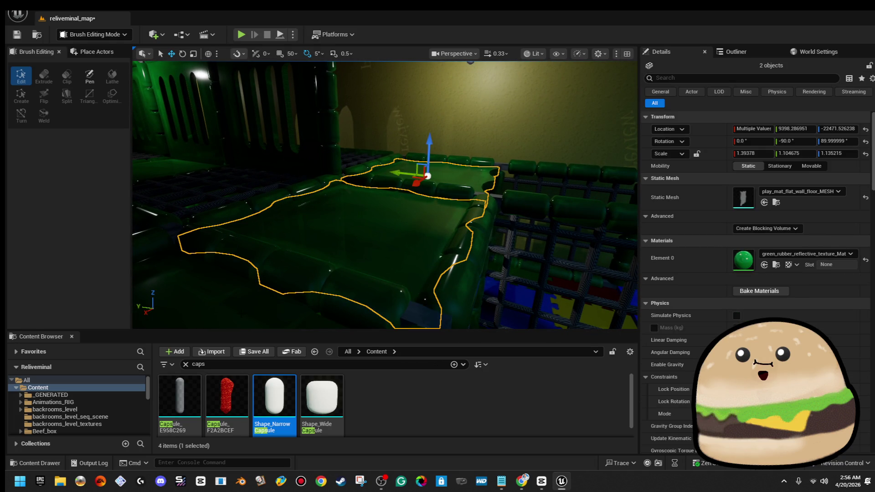
left_click(427, 176, "ctrl")
left_click(375, 233, "ctrl")
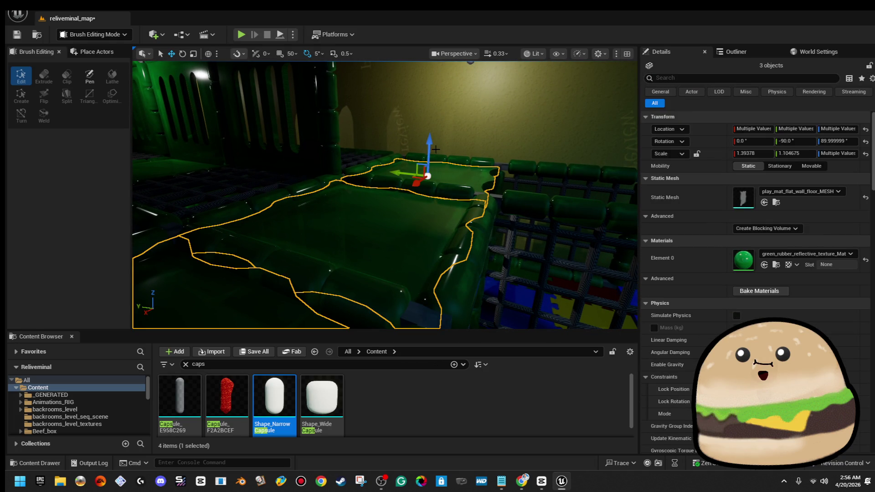
mouse_move(430, 143)
left_mouse_down()
mouse_move(387, 137)
mouse_move(369, 155)
mouse_move(401, 151)
left_mouse_up()
Step: Slide the four-hole padded wall and its top trim sideways along Y
left_click(445, 191)
left_click(447, 129, "ctrl")
left_click_drag(408, 256, 266, 271)
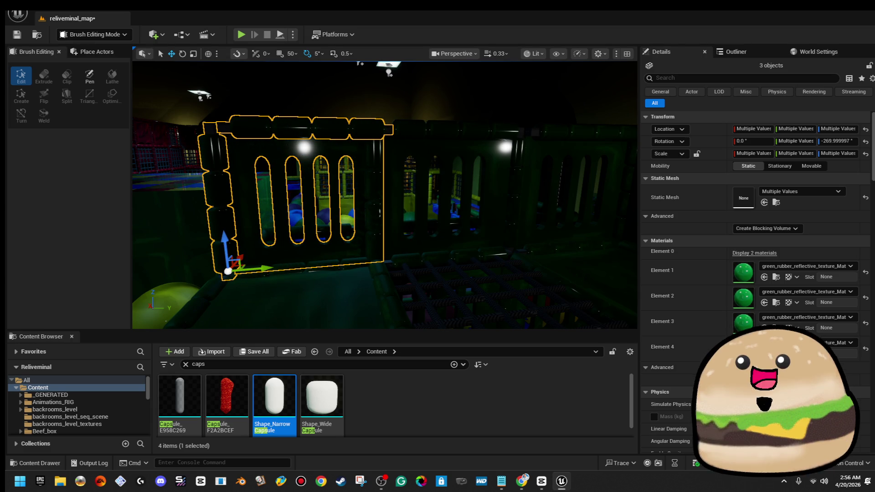
left_click(319, 231)
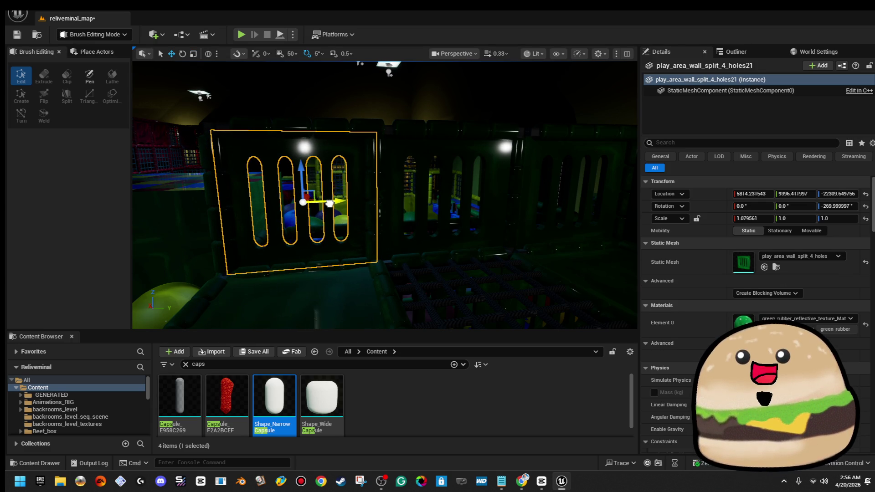
Step: Raise both rope nets and the tube above them slightly along Z
mouse_move(327, 201)
left_mouse_down()
mouse_move(392, 193)
mouse_move(382, 203)
mouse_move(381, 196)
left_mouse_up()
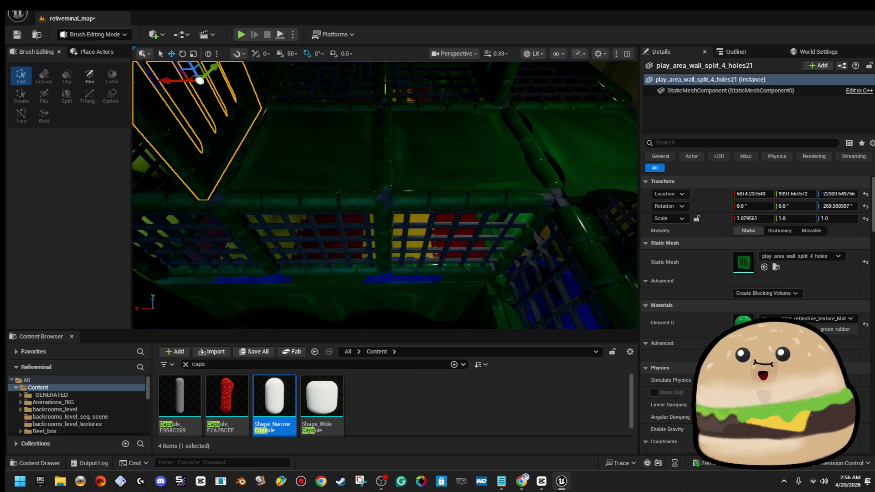
left_click(373, 209)
left_click(319, 199, "ctrl")
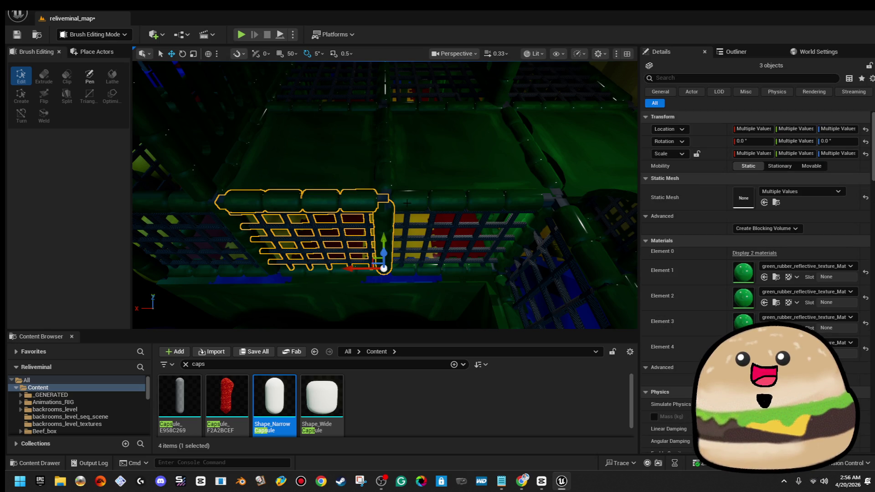
key("d")
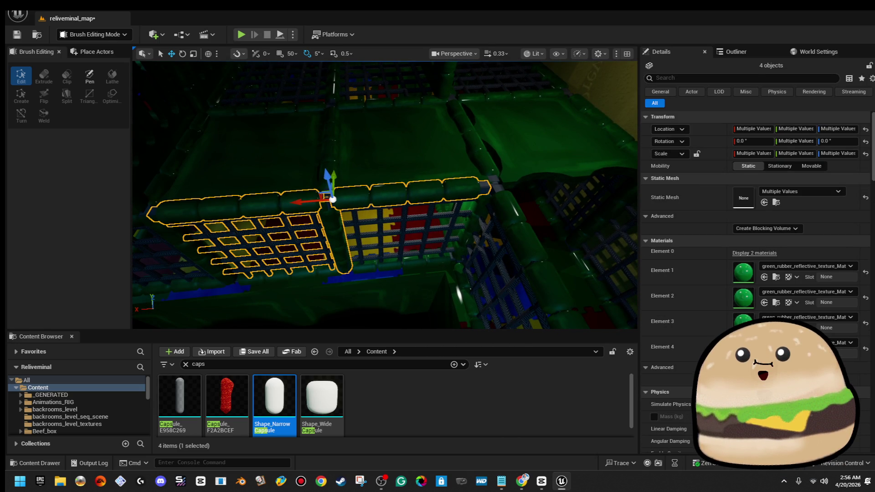
left_click(437, 209, "ctrl")
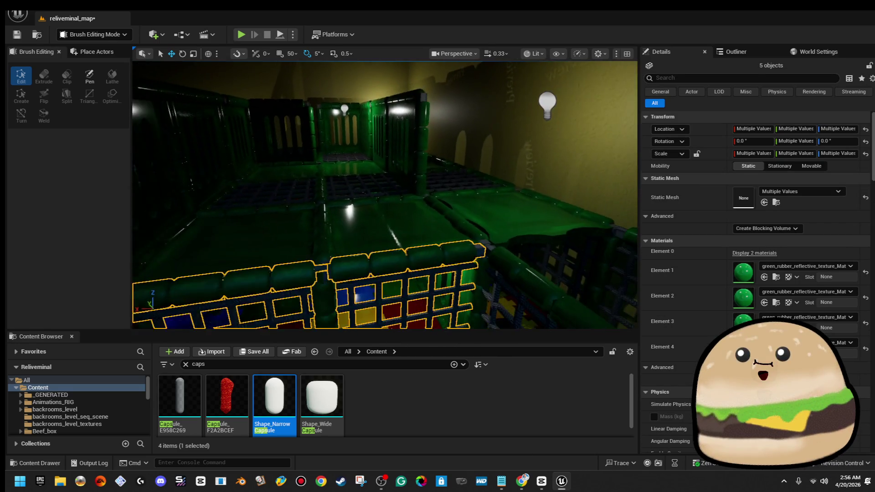
key("a")
key("q")
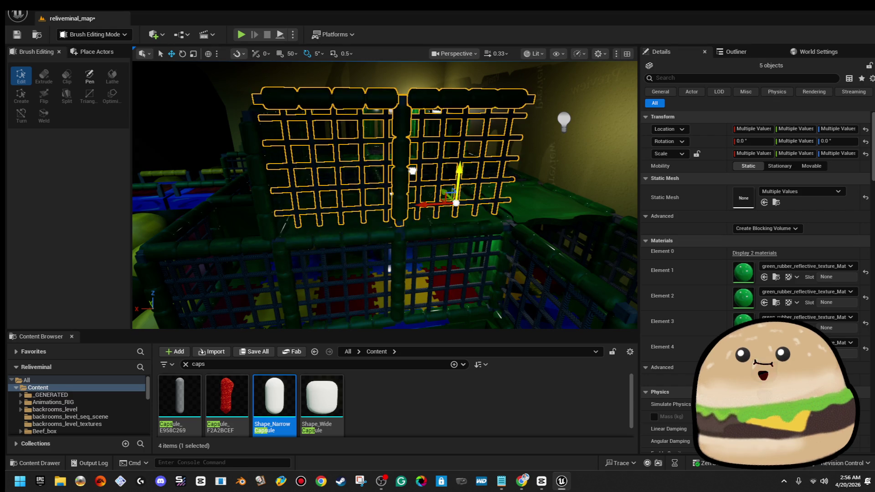
left_click_drag(457, 196, 457, 193)
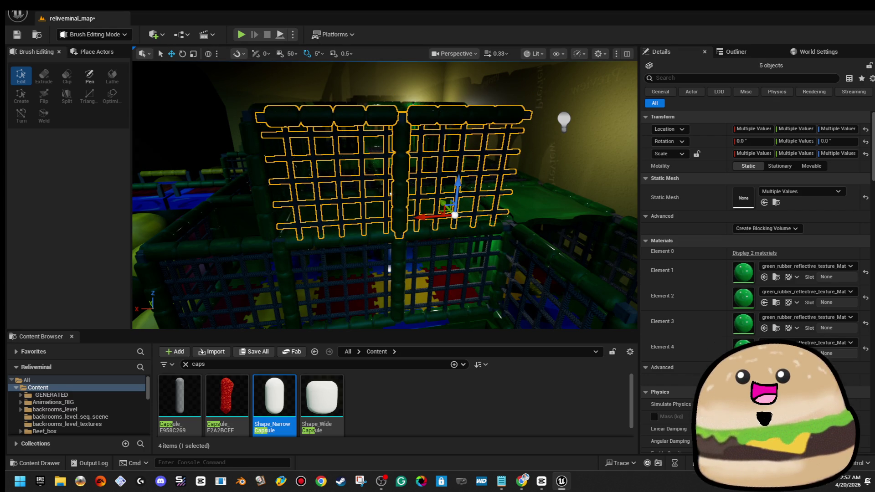
key("a")
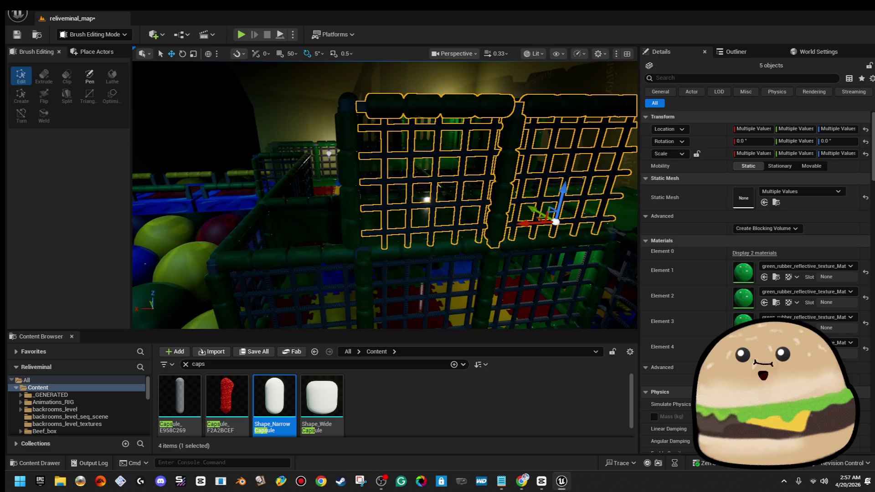
left_click(353, 183)
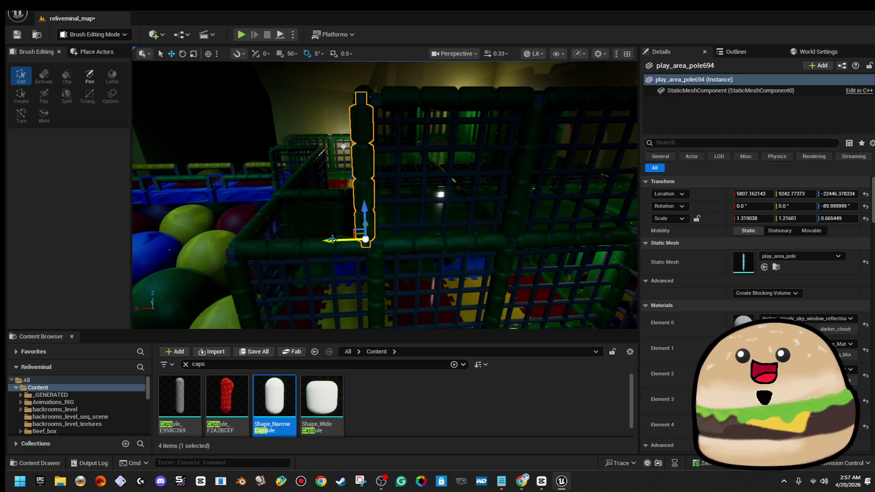
Step: Slide the light bulb sideways over the play area
key("w")
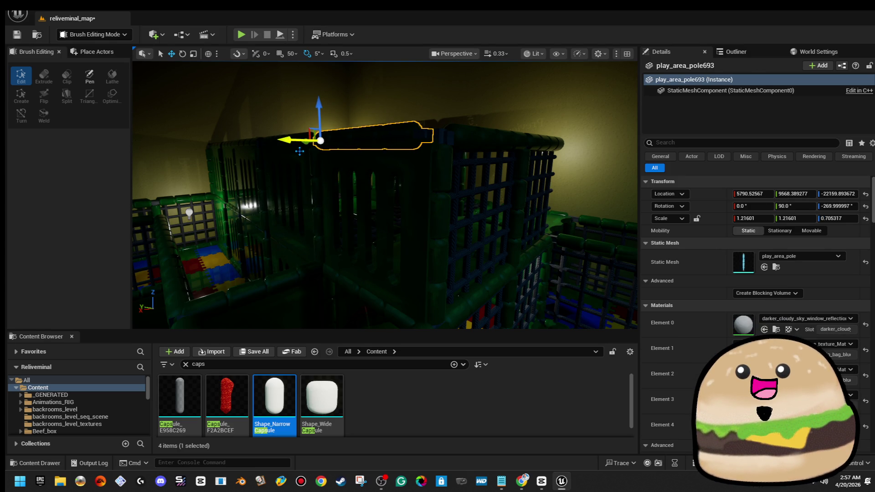
key("w")
left_click_drag(410, 196, 449, 222)
left_click(460, 219)
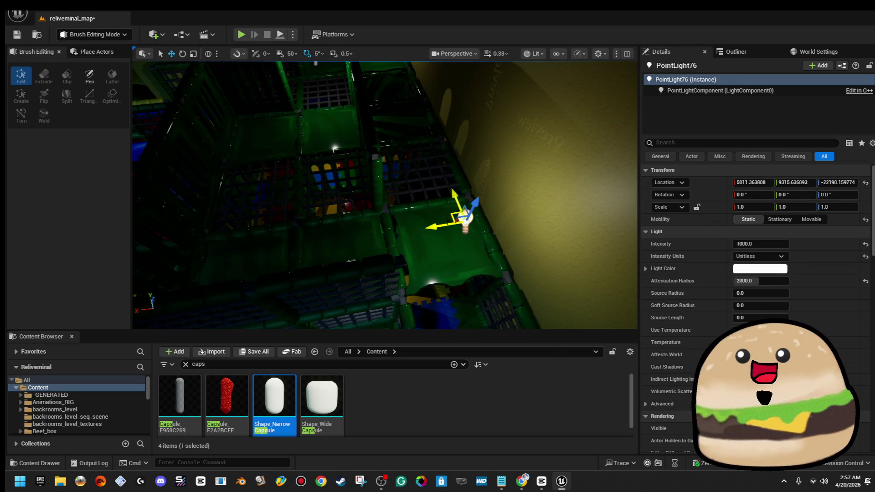
left_click_drag(437, 226, 330, 235)
left_click_drag(437, 195, 319, 208)
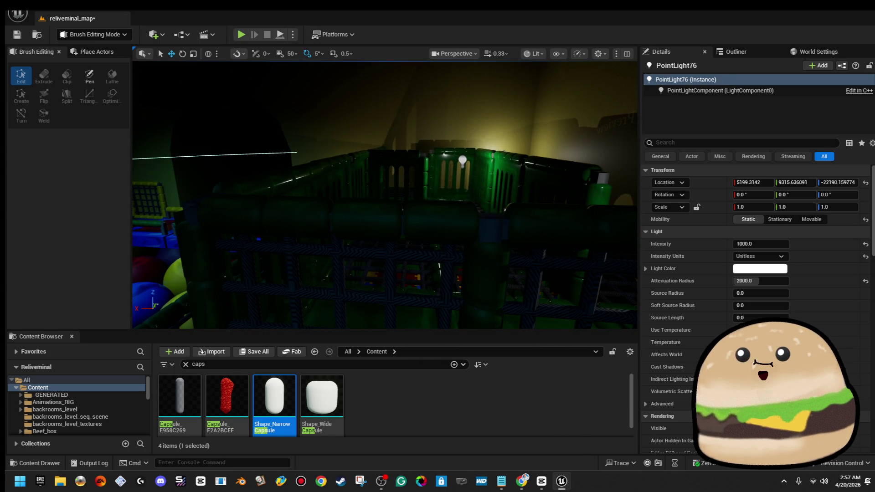
Step: Move the four-hole slotted wall to X 4990.1, widen it to 1.2 scale, and nudge it along Y
left_click(237, 205)
left_click(390, 176)
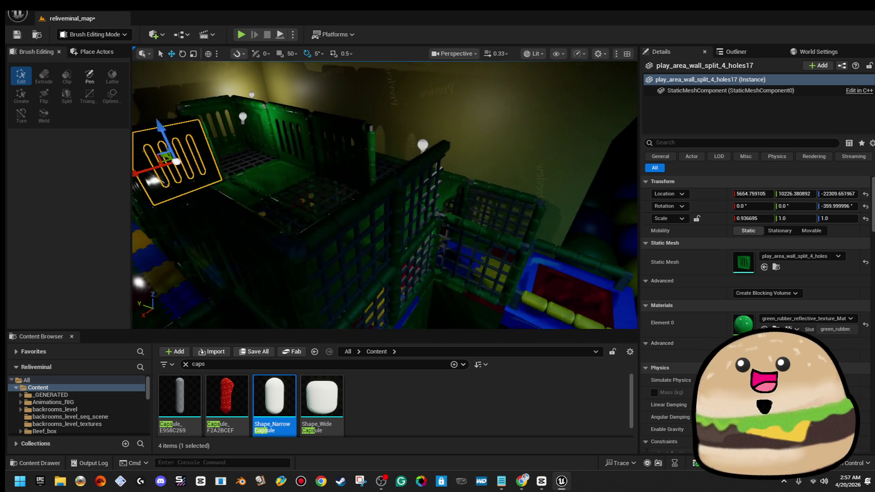
key("s")
left_click(351, 223)
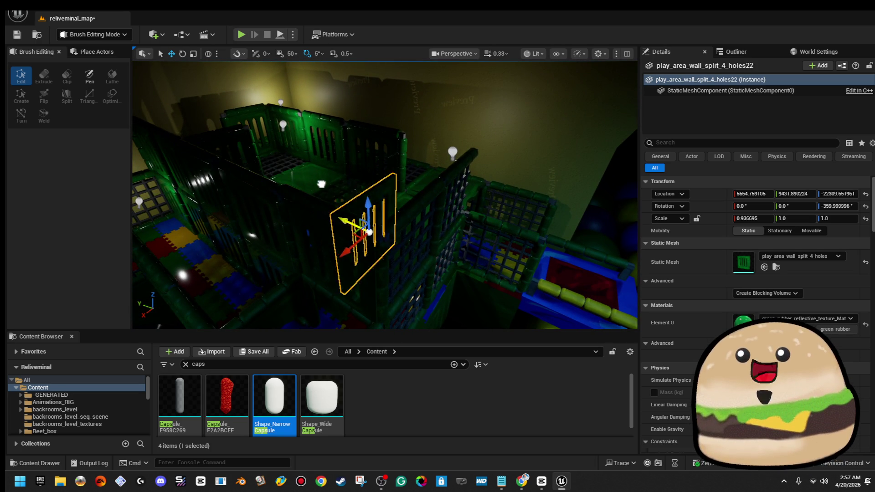
key("f")
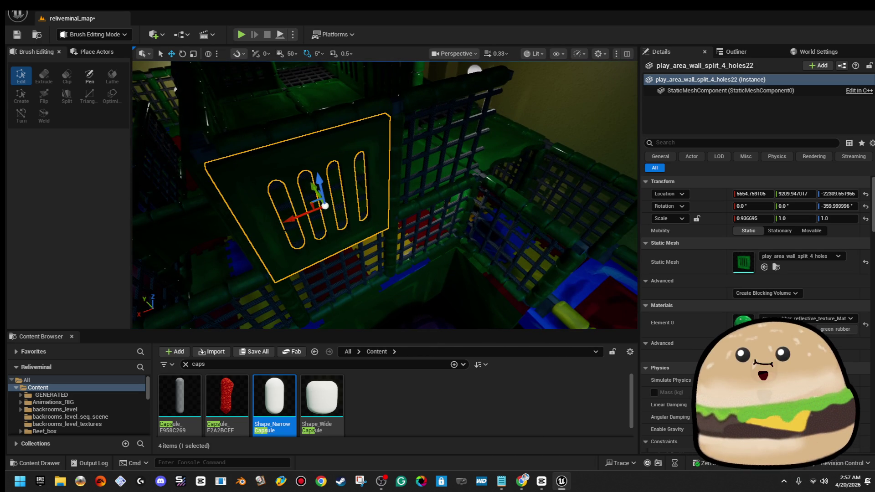
left_click_drag(325, 205, 525, 134)
key("f")
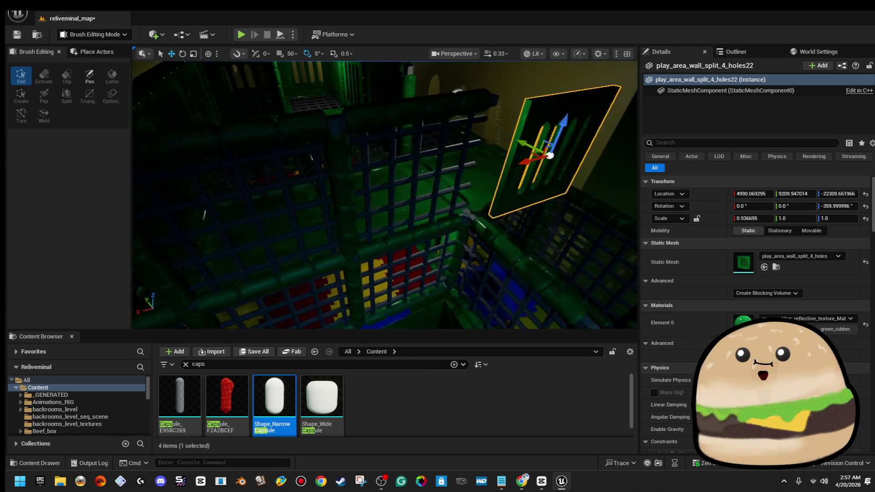
left_click_drag(407, 142, 397, 143)
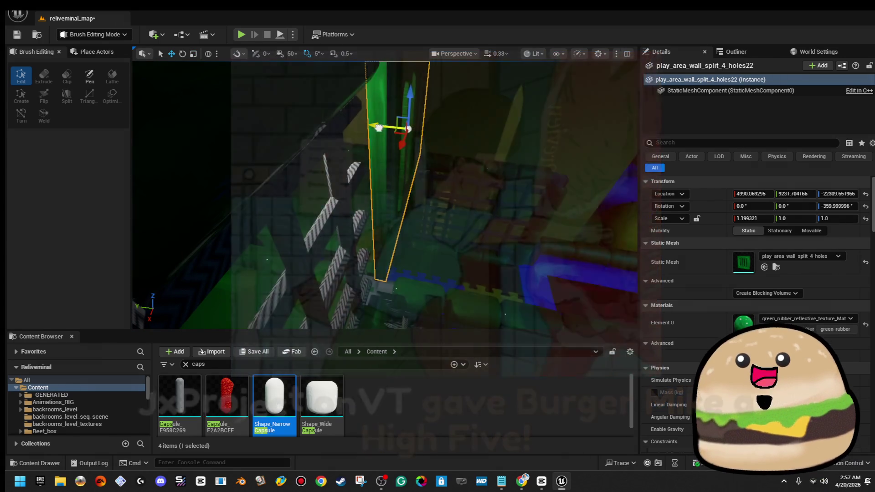
mouse_move(398, 137)
left_mouse_down()
mouse_move(416, 111)
mouse_move(578, 213)
left_mouse_up()
Step: Alt-drag a padded pole to place a copy, play_area_pole698, at X 5175.0
key("Left")
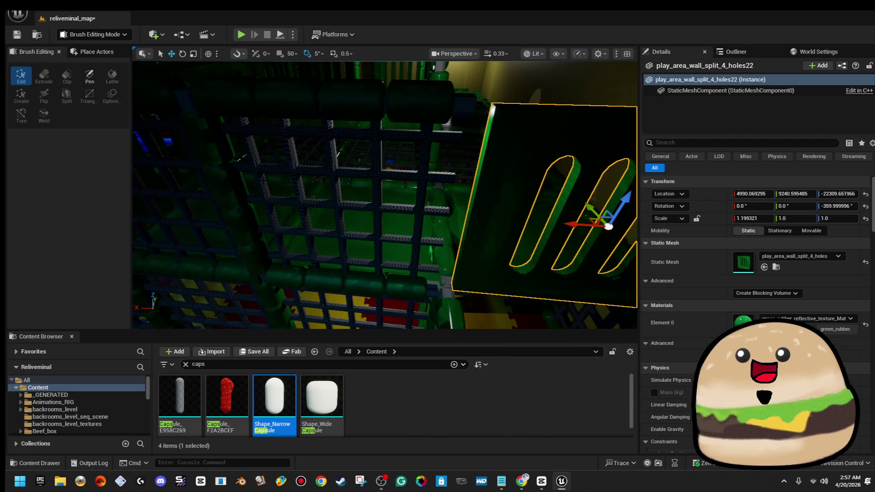
left_click(246, 183)
left_click_drag(244, 257, 402, 247)
key("Left")
key("Left")
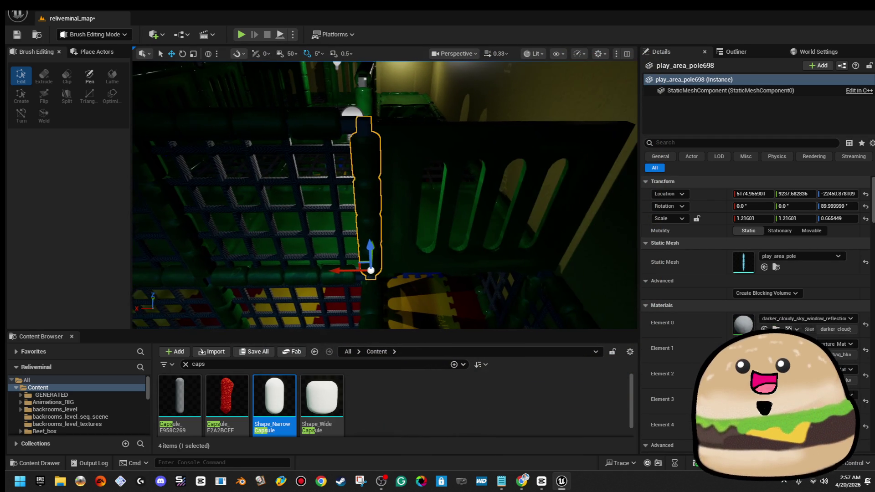
Step: Add copies of a vertical padded pole and the horizontal top pole along X
key("Right")
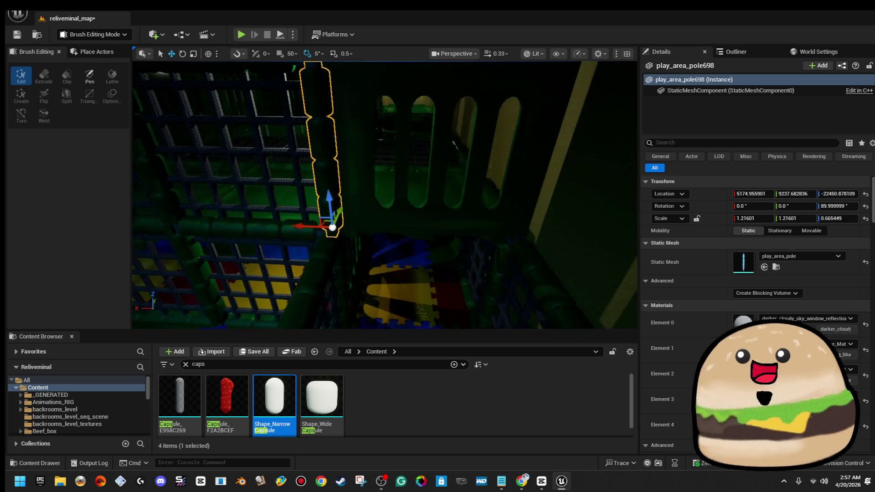
mouse_move(284, 223)
left_mouse_down()
mouse_move(479, 229)
mouse_move(471, 234)
left_mouse_up()
key("f")
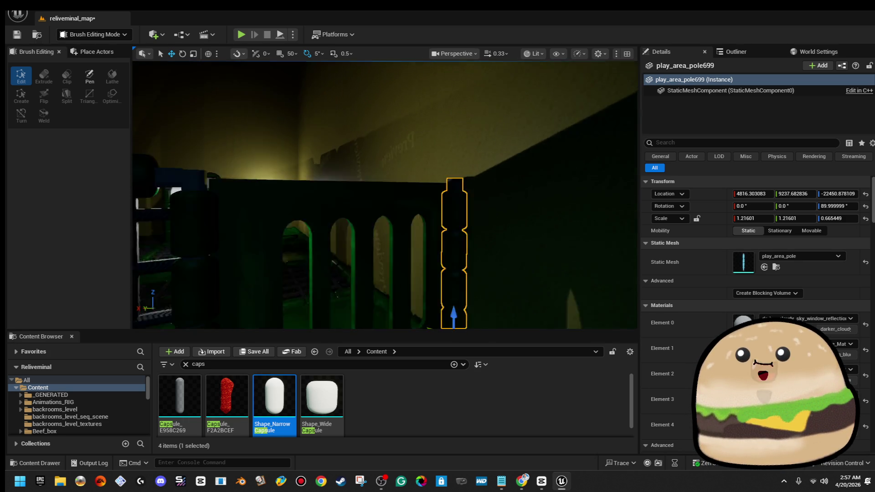
key("Left")
key("Left")
left_click(273, 165)
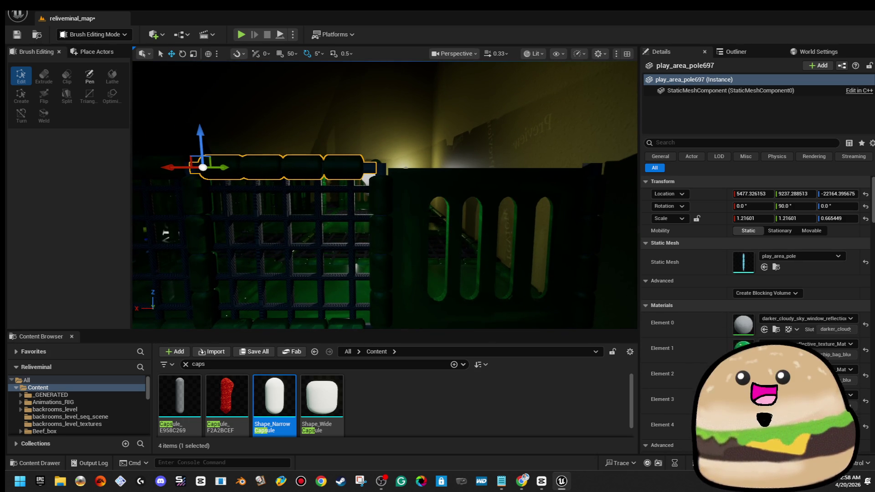
key("e")
key("w")
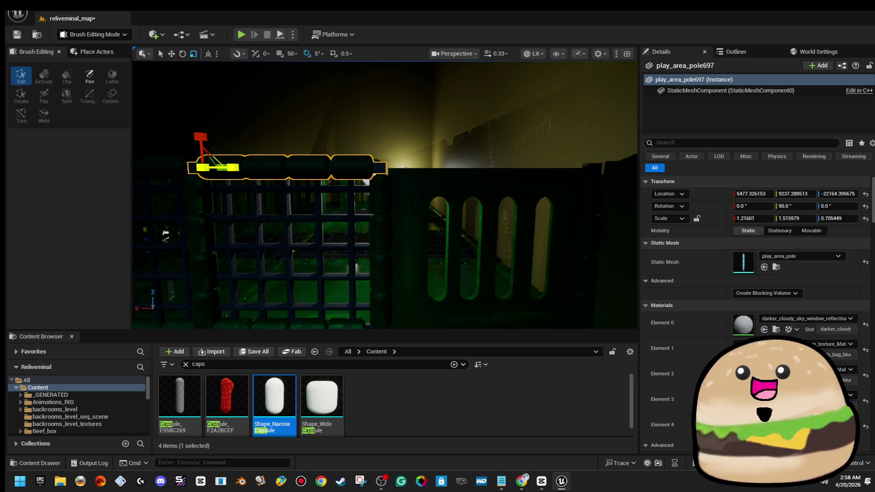
mouse_move(179, 185)
left_mouse_down()
mouse_move(187, 196)
mouse_move(194, 182)
left_mouse_up()
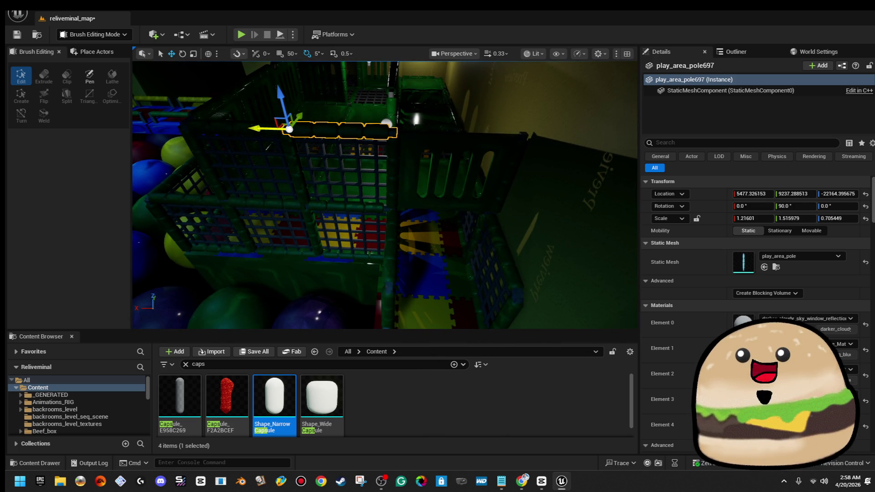
left_click_drag(255, 127, 362, 120)
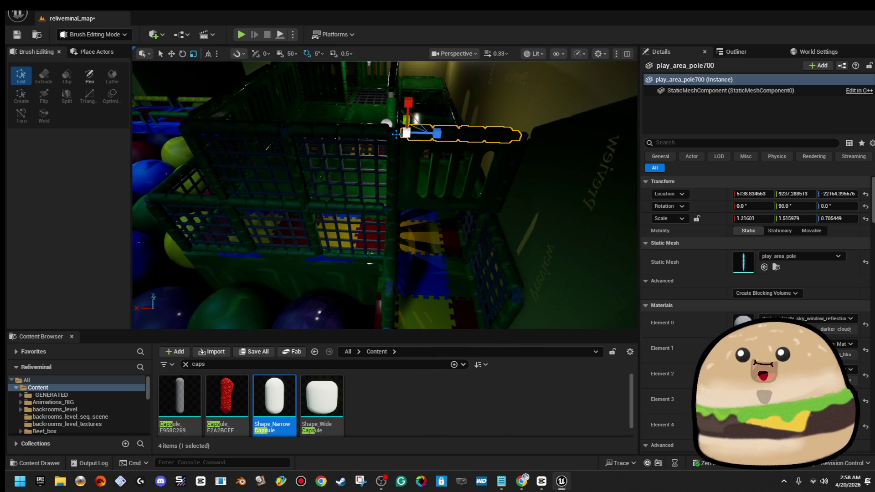
left_click_drag(436, 133, 431, 132)
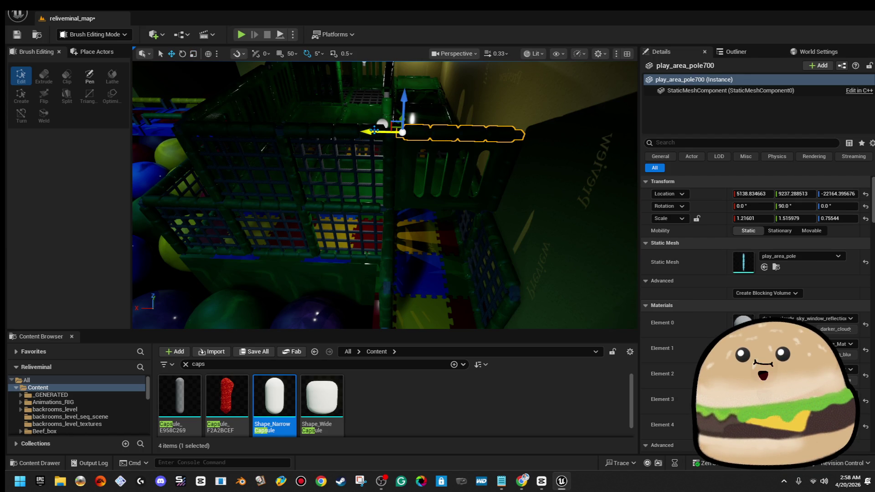
mouse_move(368, 130)
left_mouse_down()
mouse_move(391, 137)
mouse_move(397, 151)
mouse_move(387, 145)
mouse_move(430, 150)
mouse_move(346, 161)
mouse_move(377, 161)
left_mouse_up()
Step: Shift the selected slotted wall panels along Y
left_click(336, 156, "ctrl")
mouse_move(446, 174)
left_mouse_down()
mouse_move(286, 184)
mouse_move(410, 205)
mouse_move(460, 250)
mouse_move(435, 108)
left_mouse_up()
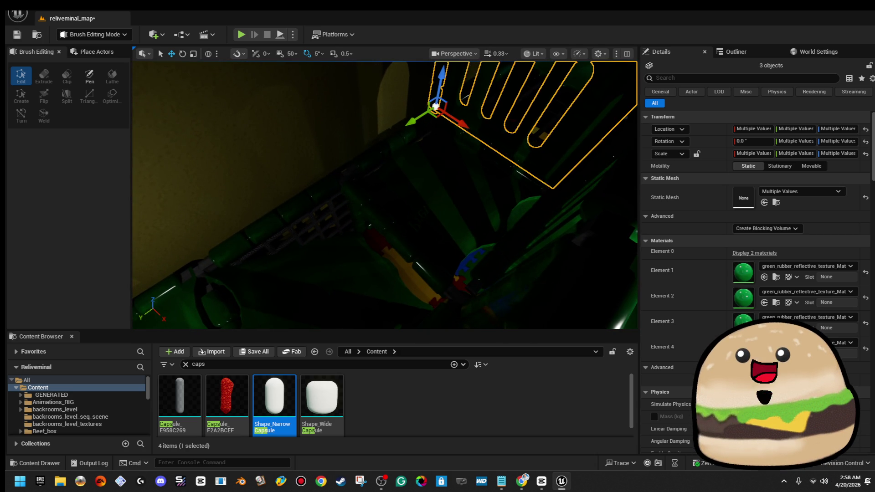
key("Escape")
mouse_move(385, 196)
left_mouse_down()
mouse_move(360, 146)
mouse_move(366, 180)
mouse_move(366, 159)
left_mouse_up()
Step: Select two vertical poles, then the half walls beside the ball pit
left_click(263, 206)
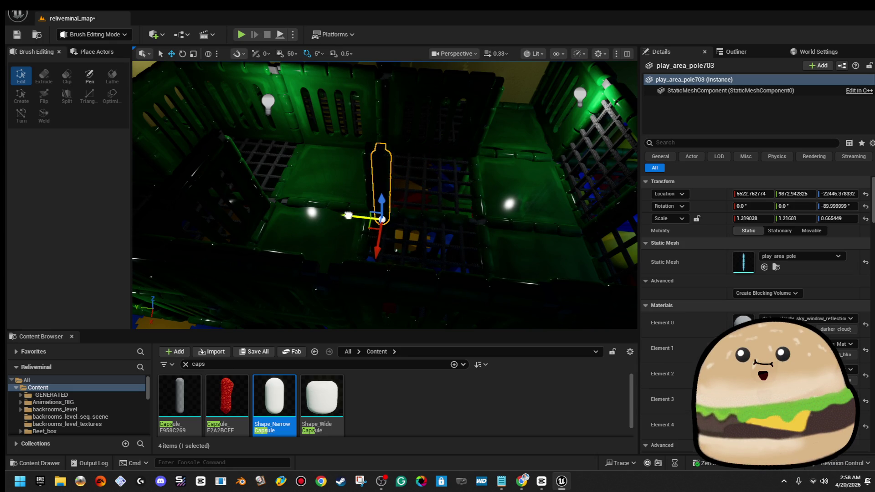
left_click_drag(448, 209, 426, 182)
left_click(422, 211, "ctrl")
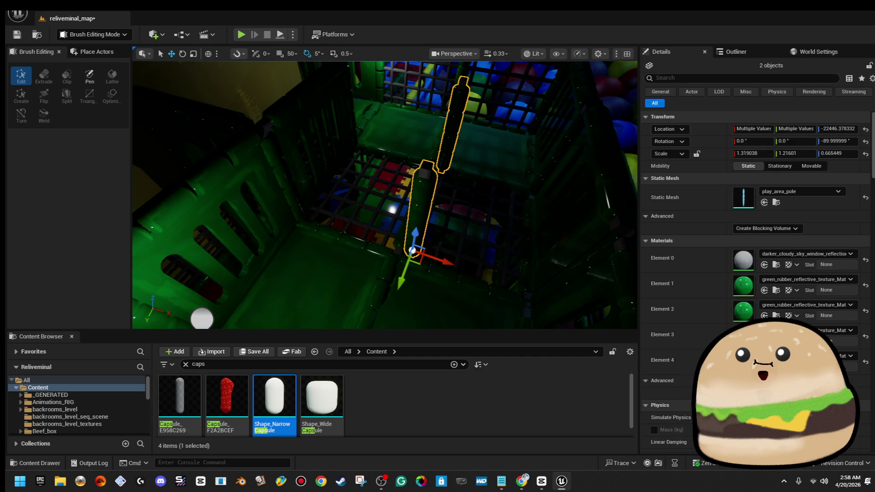
mouse_move(422, 211)
left_mouse_down()
mouse_move(392, 173)
mouse_move(379, 185)
left_mouse_up()
left_click(392, 173)
mouse_move(418, 281)
left_mouse_down()
mouse_move(422, 287)
mouse_move(418, 280)
left_mouse_up()
left_click(382, 152)
left_click_drag(374, 136, 270, 154)
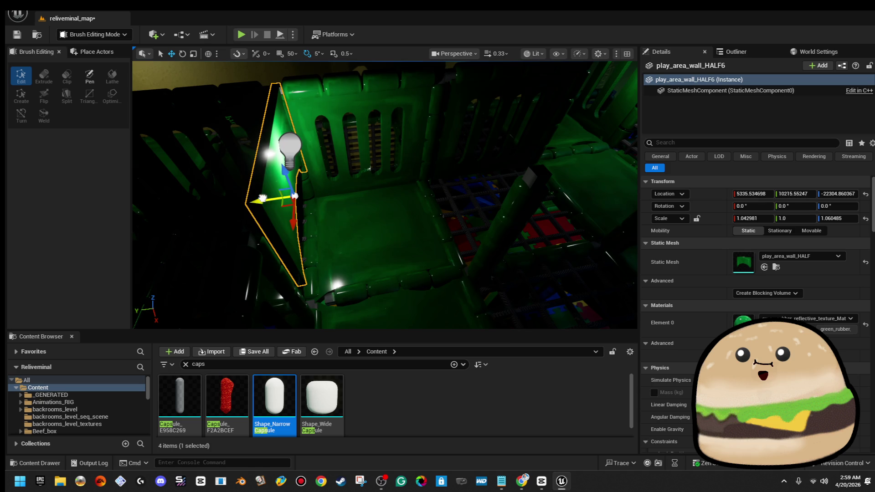
Step: Slide half wall HALF6 along Y and rotate it to -90° around Z to divide the pit
left_click_drag(271, 201, 417, 182)
key("f")
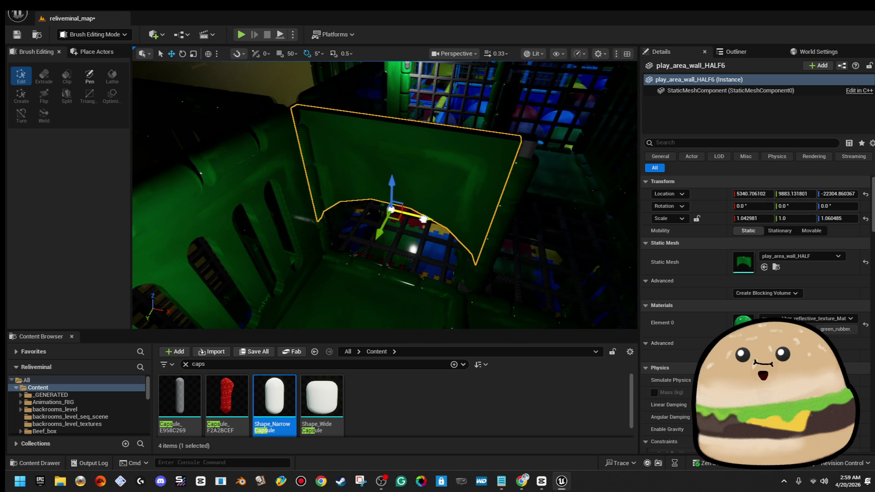
left_click_drag(424, 218, 411, 202)
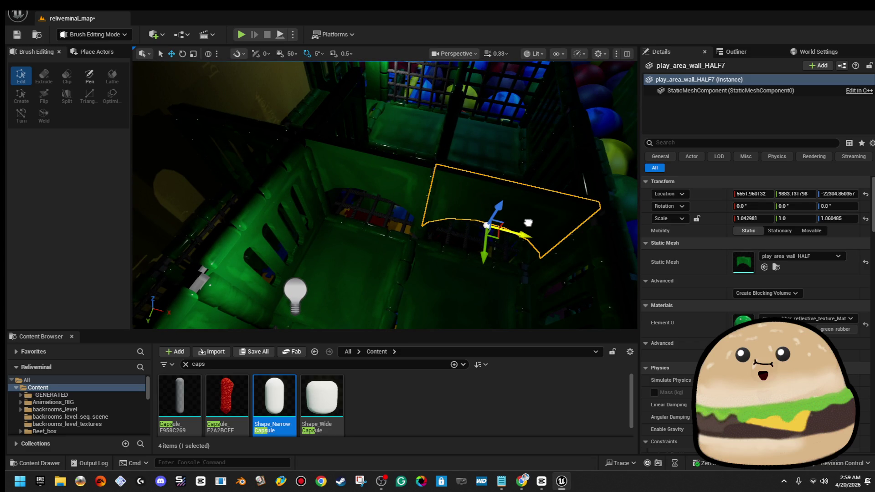
left_click_drag(385, 196, 431, 195)
mouse_move(248, 205)
left_mouse_down()
mouse_move(485, 267)
mouse_move(442, 266)
left_mouse_up()
key("e")
mouse_move(451, 300)
left_mouse_down()
mouse_move(483, 321)
mouse_move(534, 310)
mouse_move(537, 319)
left_mouse_up()
left_click_drag(433, 270, 432, 270)
key("w")
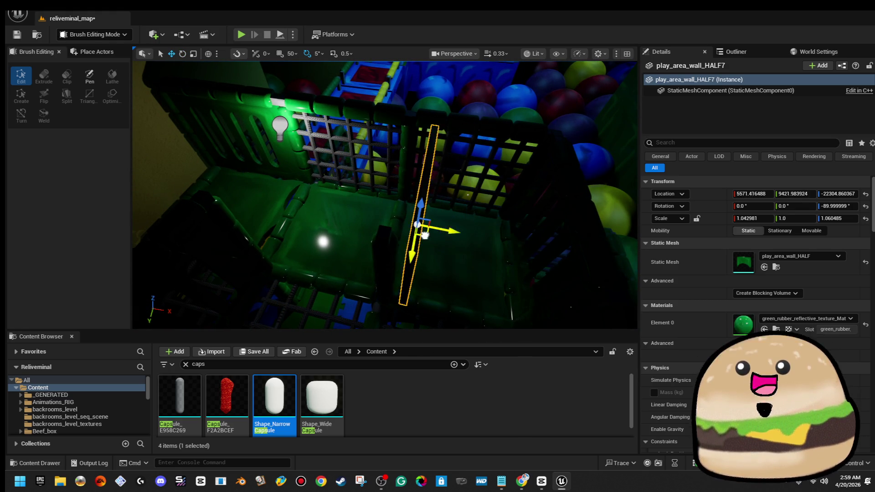
Step: Place a copy of the slotted wall further along X
left_click_drag(433, 270, 417, 269)
mouse_move(398, 222)
left_mouse_down()
mouse_move(382, 210)
mouse_move(373, 218)
mouse_move(355, 211)
left_mouse_up()
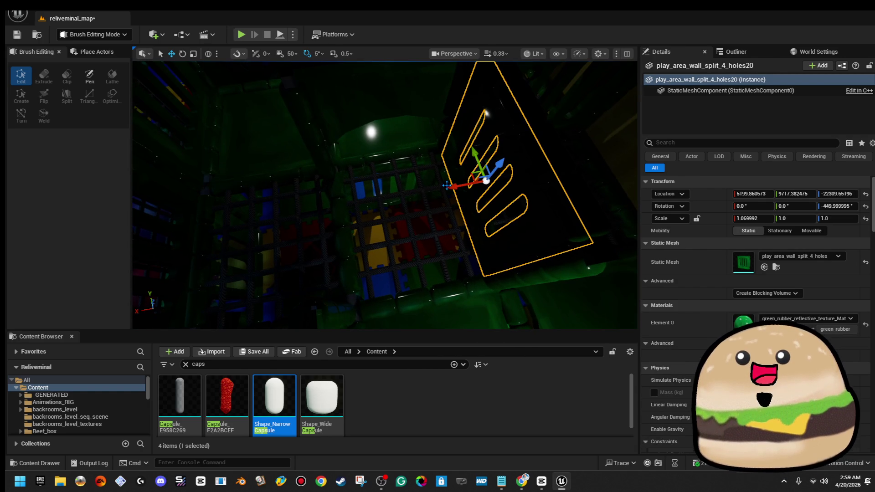
left_click_drag(451, 187, 395, 202)
mouse_move(310, 214)
left_mouse_down()
mouse_move(281, 219)
mouse_move(344, 213)
mouse_move(356, 191)
left_mouse_up()
Step: Copy a padded pole to the left as play_area_pole709 and move it up toward the wall
left_click(410, 176)
left_click_drag(410, 176, 367, 177)
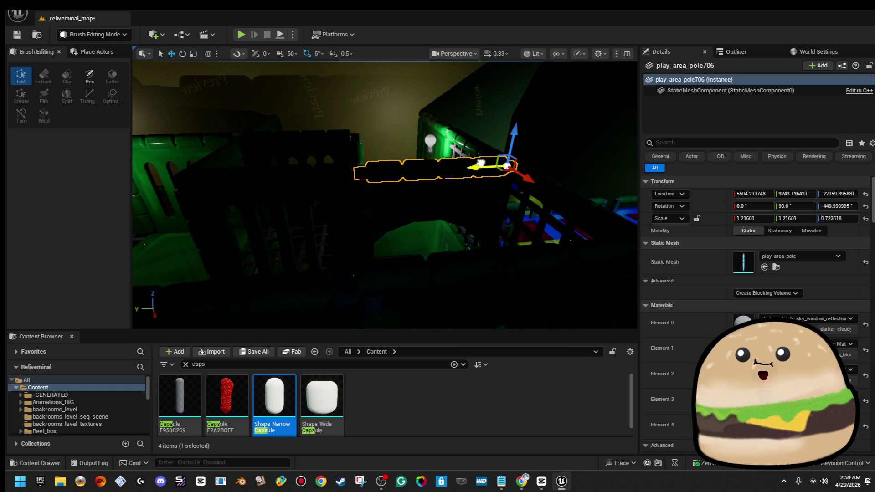
mouse_move(475, 162)
left_mouse_down()
mouse_move(444, 157)
mouse_move(435, 140)
left_mouse_up()
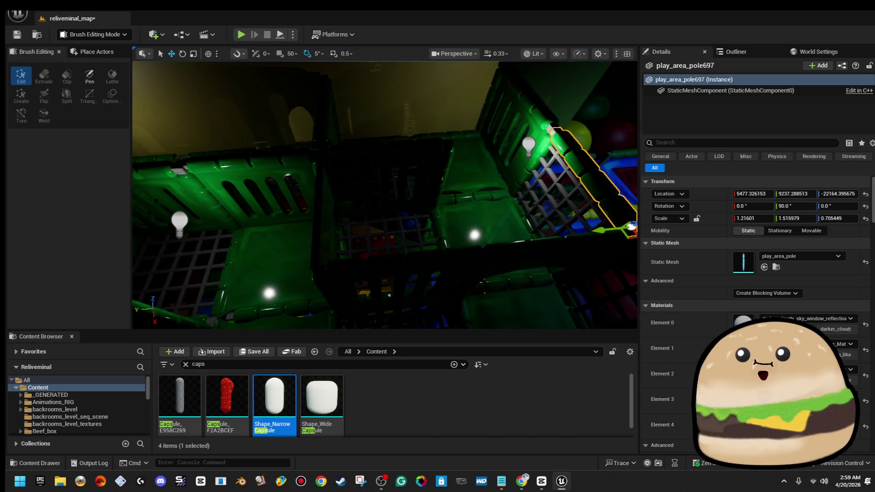
left_click_drag(289, 263, 360, 143)
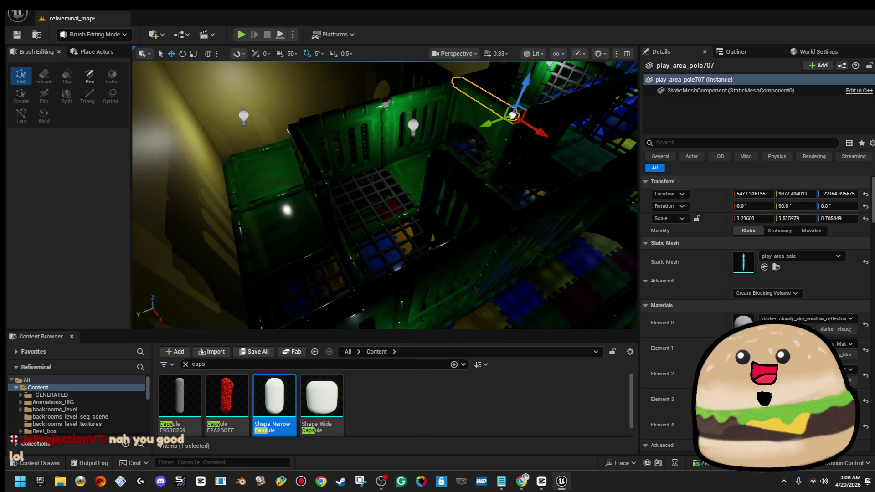
left_click(465, 140)
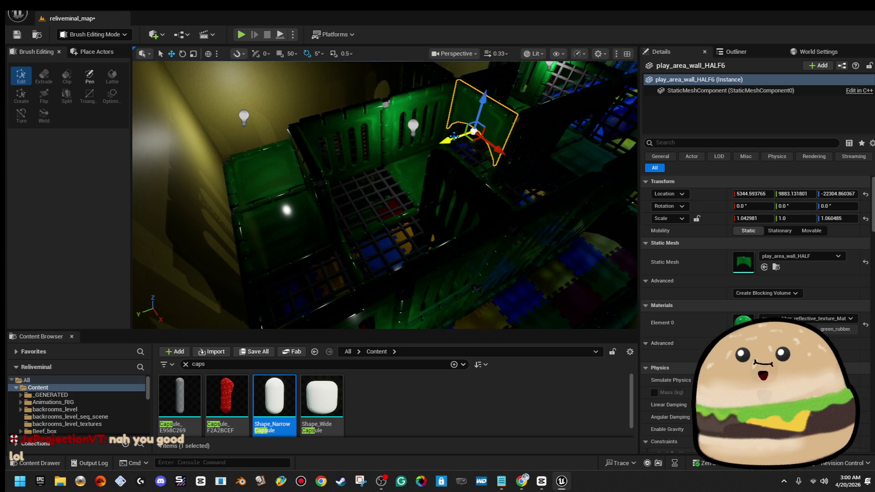
left_click(255, 192)
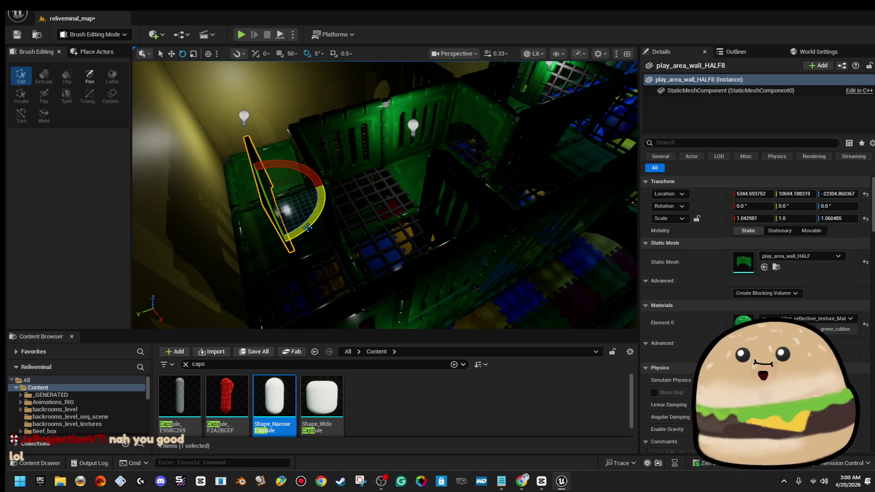
mouse_move(385, 195)
left_mouse_down()
mouse_move(403, 182)
mouse_move(390, 196)
mouse_move(351, 200)
mouse_move(419, 178)
mouse_move(346, 197)
left_mouse_up()
key("w")
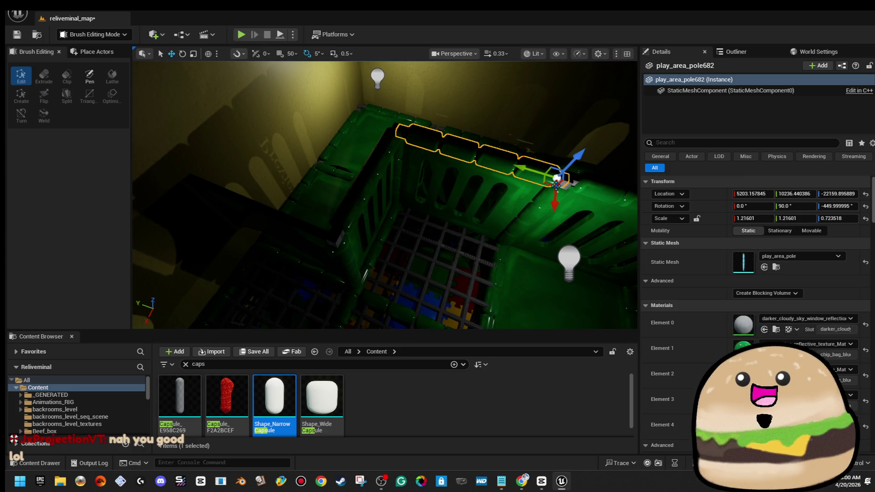
mouse_move(547, 181)
left_mouse_down()
mouse_move(297, 235)
mouse_move(313, 241)
left_mouse_up()
left_click_drag(287, 210, 287, 210)
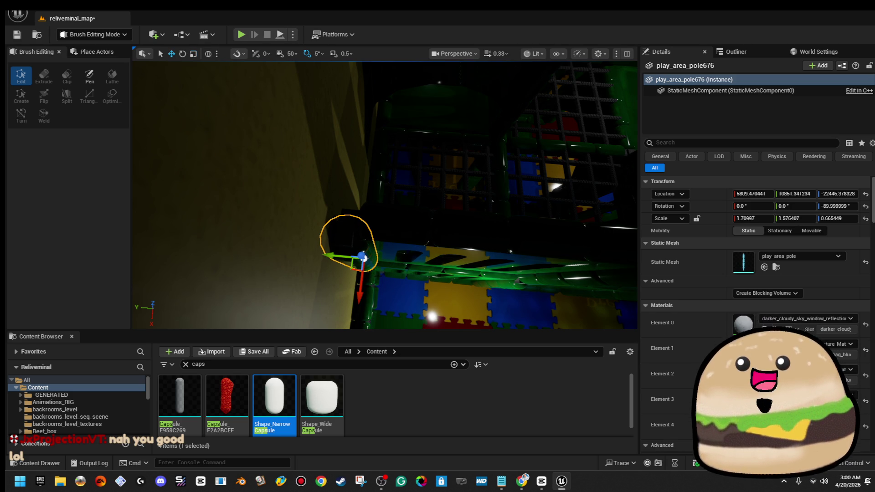
left_click_drag(354, 270, 353, 261)
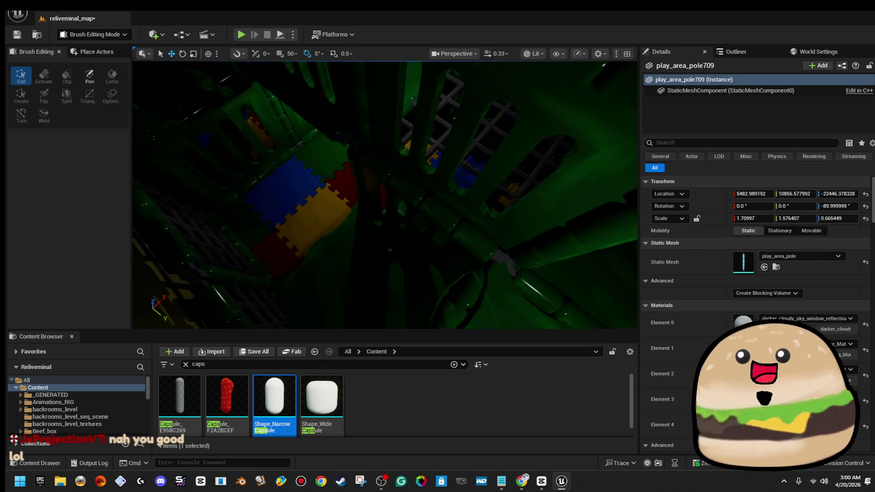
Step: Lower the green pole play_area_pole670 by the netting and resize it to Z scale 0.755
right_click(296, 170)
left_click(376, 460)
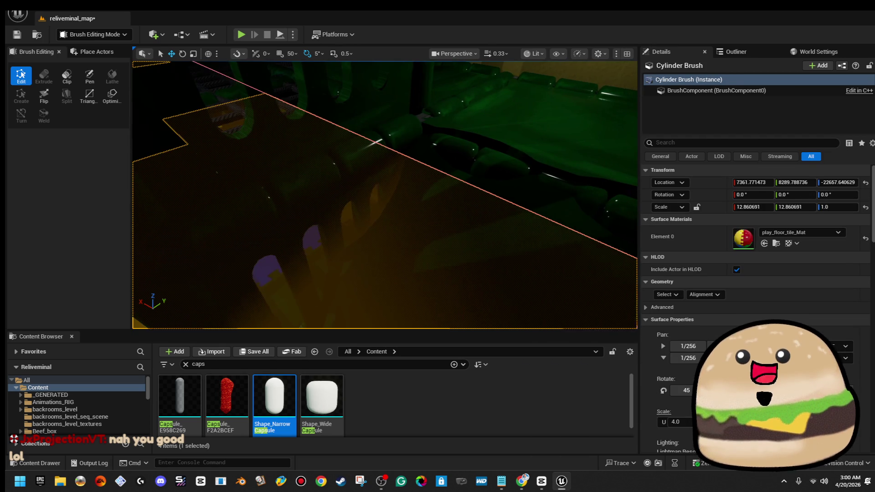
left_click(524, 118)
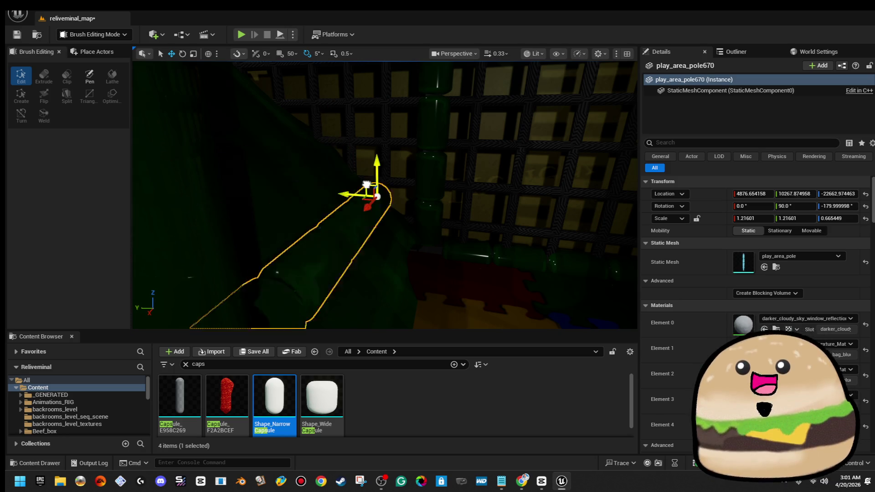
left_click_drag(410, 168, 383, 184)
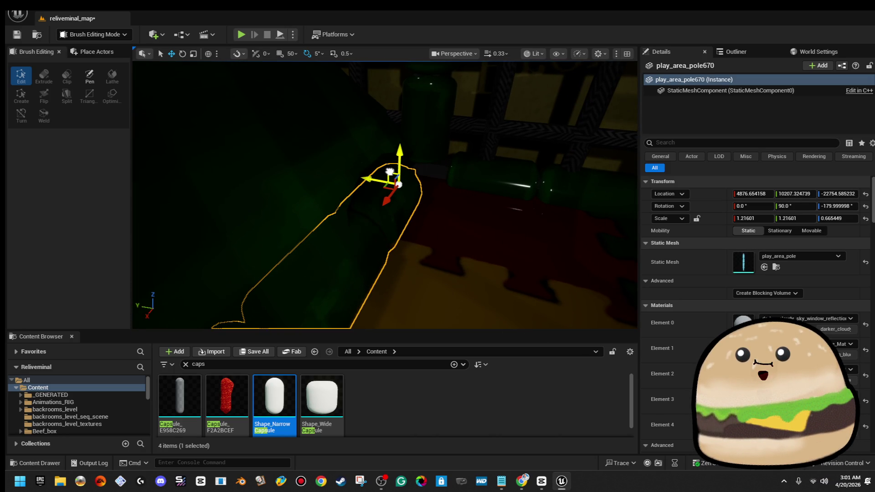
key("f")
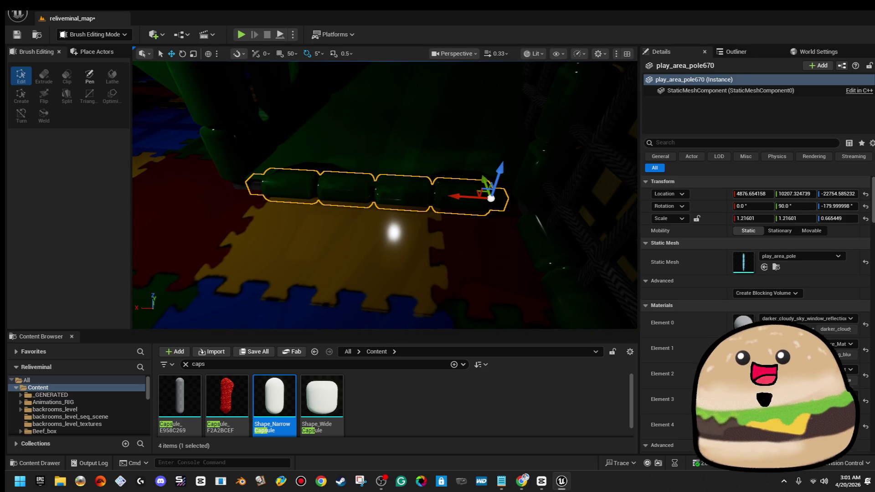
key("r")
mouse_move(487, 198)
left_mouse_down()
mouse_move(465, 199)
mouse_move(502, 199)
left_mouse_up()
mouse_move(385, 196)
left_mouse_down()
mouse_move(424, 173)
mouse_move(459, 204)
left_mouse_up()
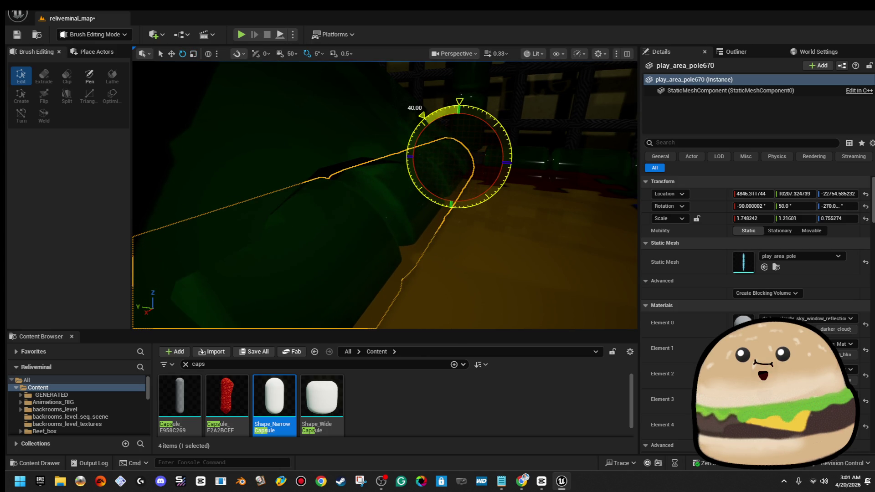
Step: Run a quick Alt+P playtest of the level and stop it
left_click_drag(458, 205, 545, 230)
right_click(544, 230)
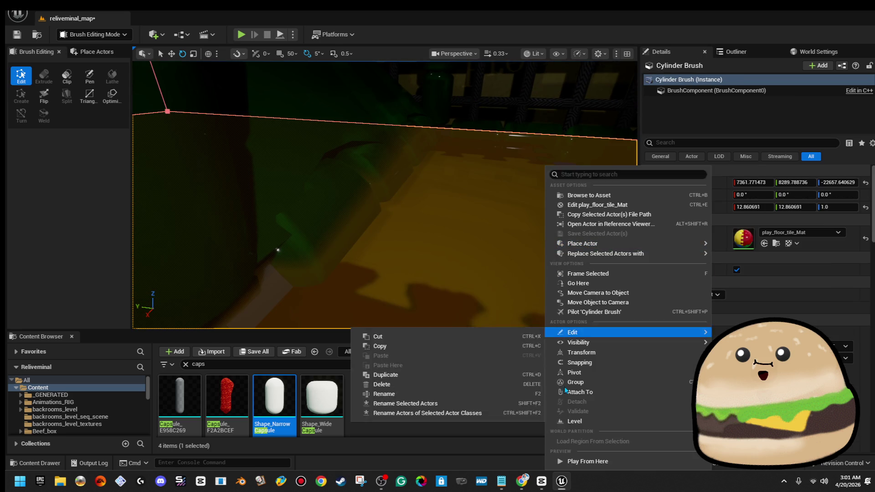
key("Escape")
key("alt+p")
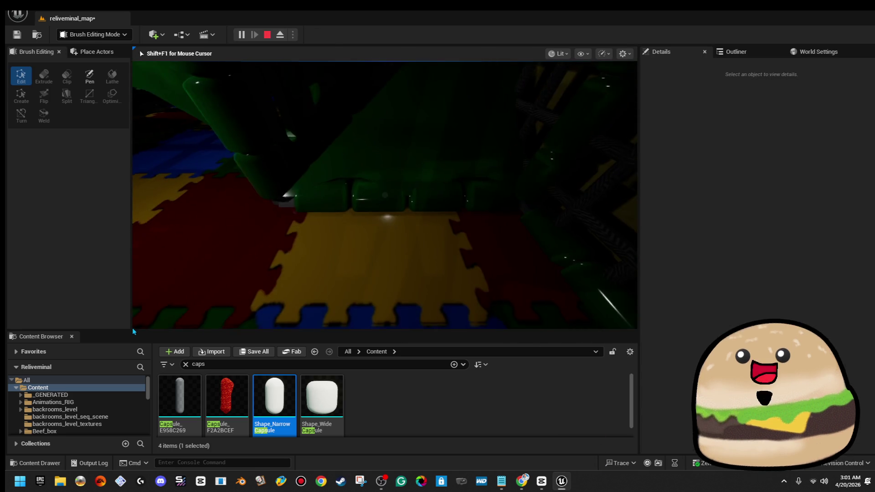
key("Escape")
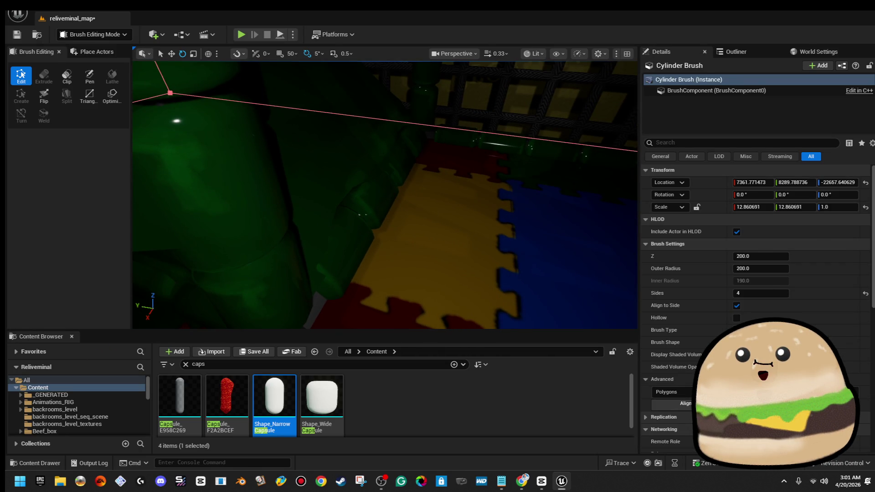
Step: Playtest with Play From Here from the foam floor beside the green poles, restarting once
left_click(358, 195)
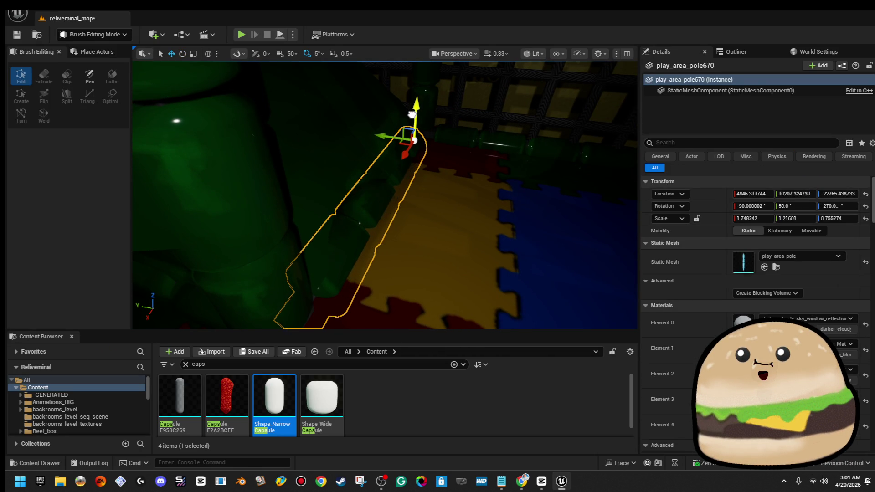
right_click(499, 201)
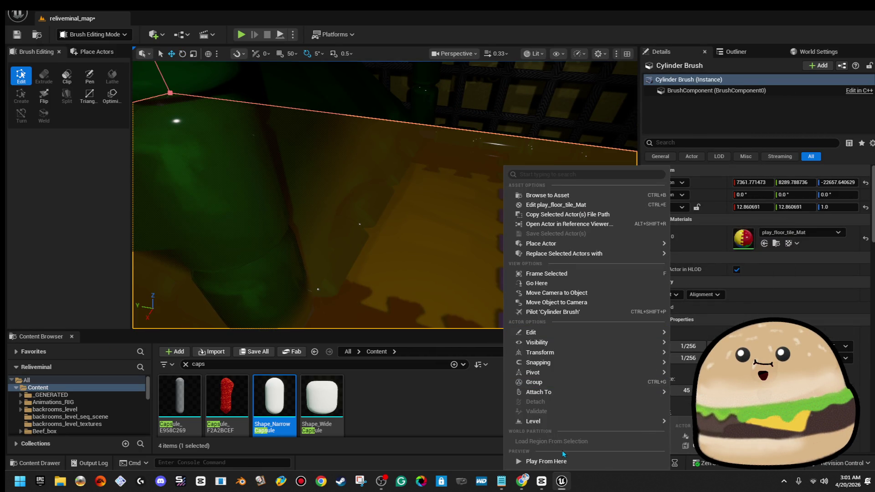
left_click(566, 457)
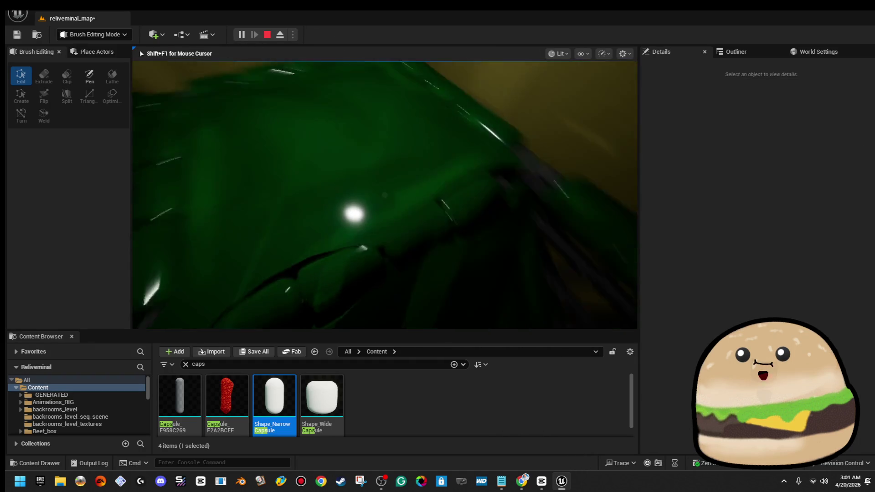
key("Escape")
left_click(431, 170)
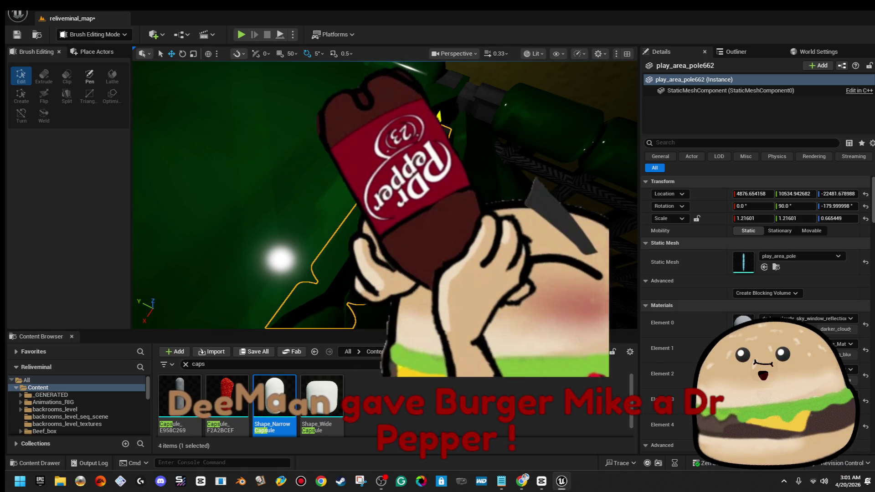
right_click(488, 148)
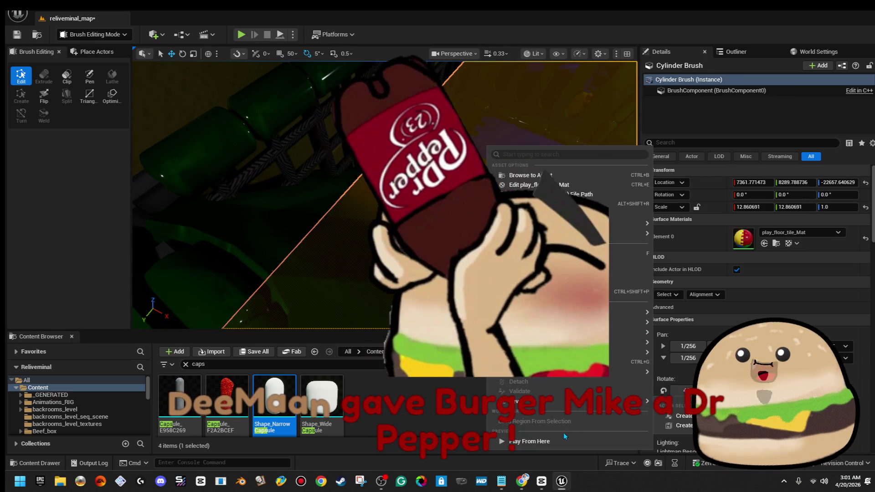
left_click(562, 438)
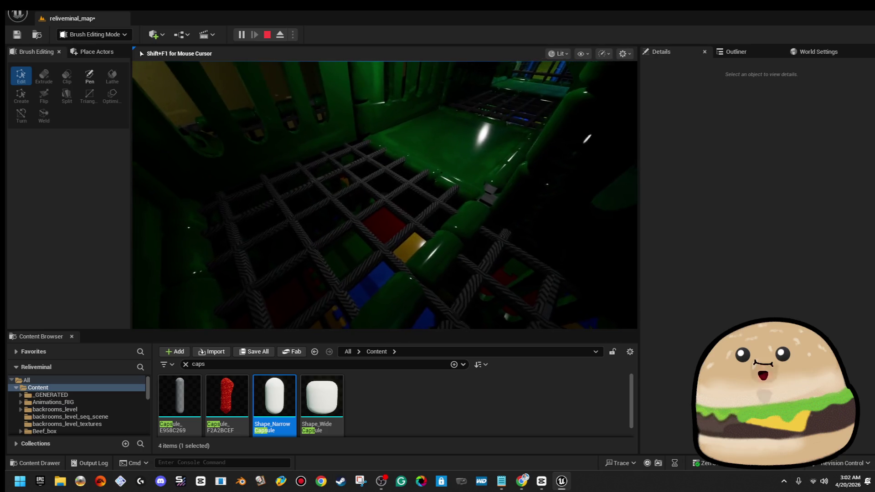
Step: Play From Here on play_mat_flat_wall_floor_MESH80 beside the rope net and look around, then stop
key("Escape")
left_click(292, 191)
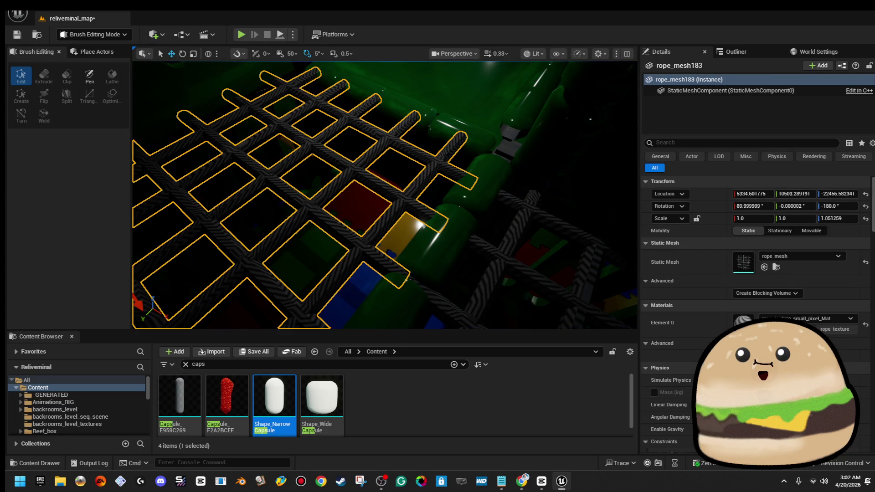
left_click(410, 123)
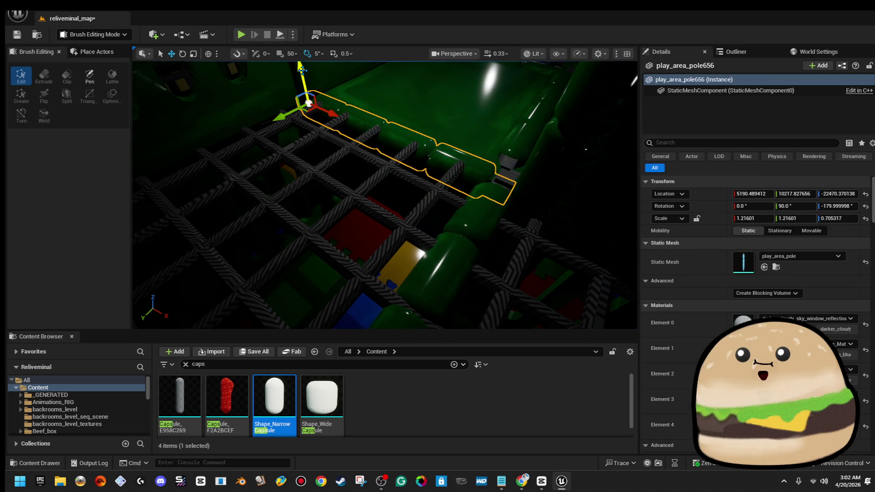
right_click(407, 79)
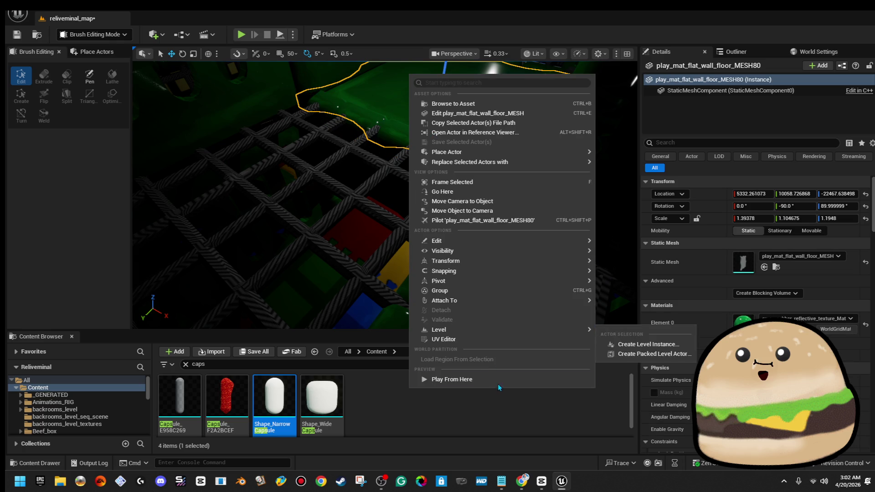
left_click(492, 379)
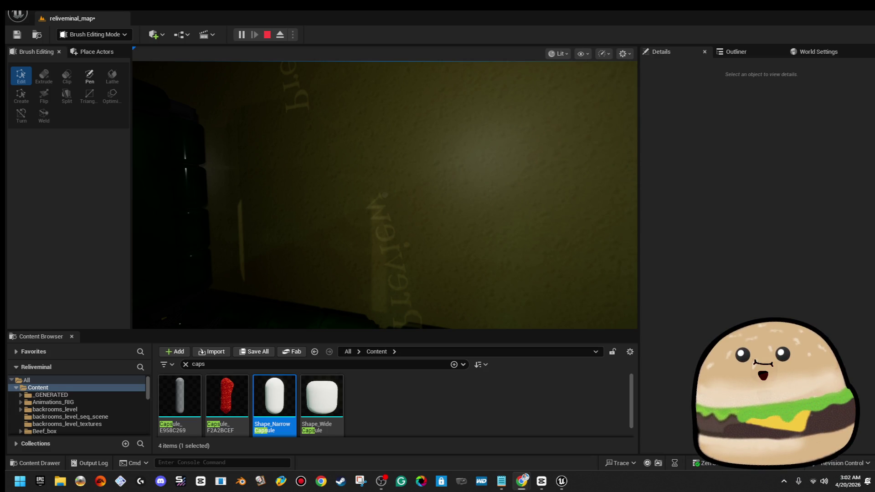
left_click(337, 206)
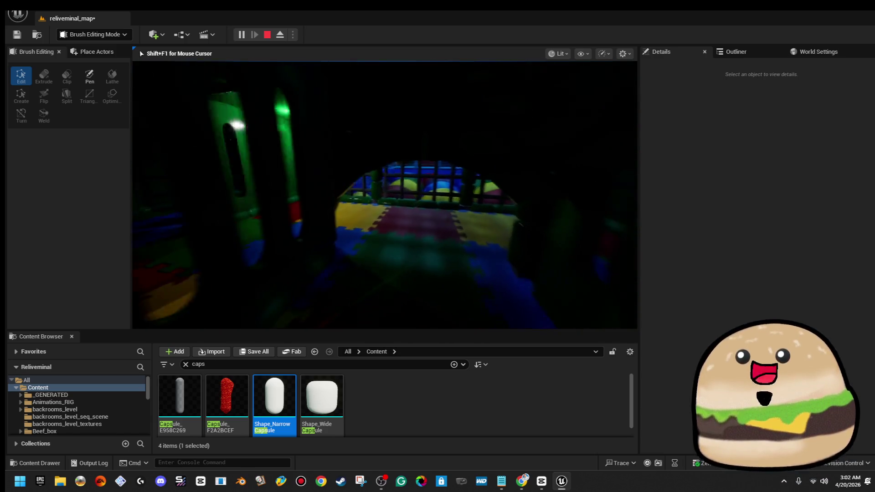
key("Escape")
Step: Select the green room's point light and move it above the fenced ball-pit pen
key("w")
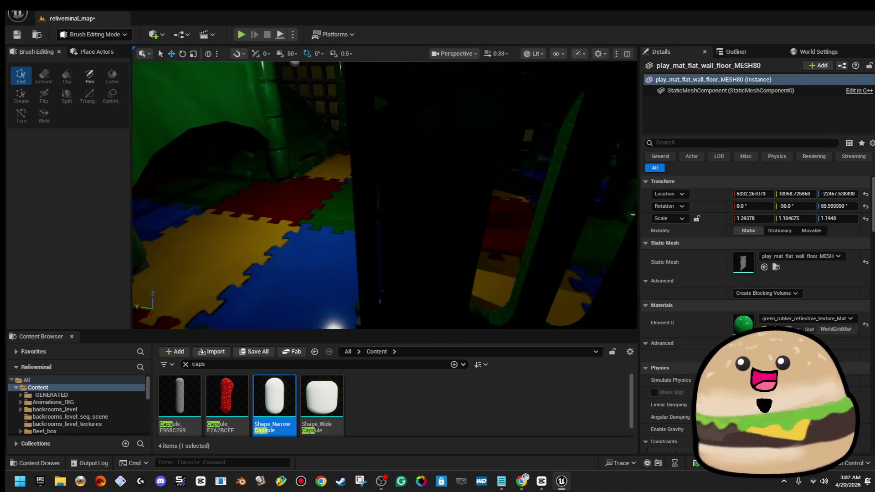
left_click(424, 119)
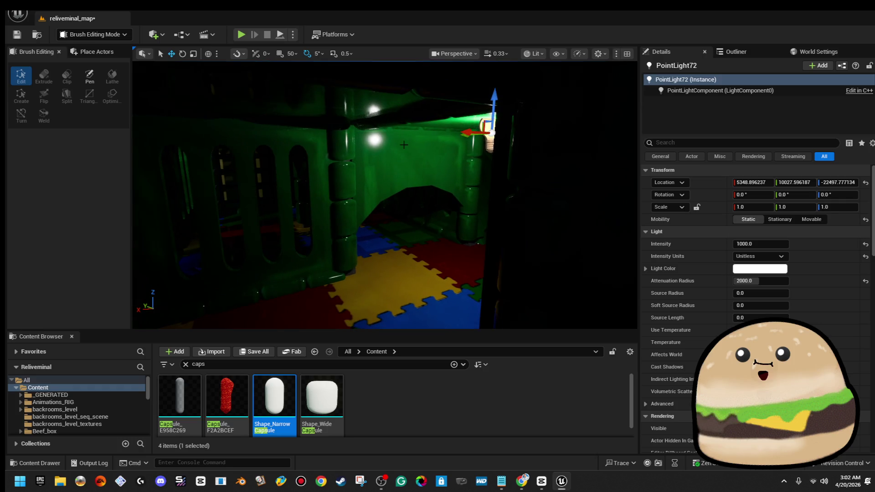
key("w")
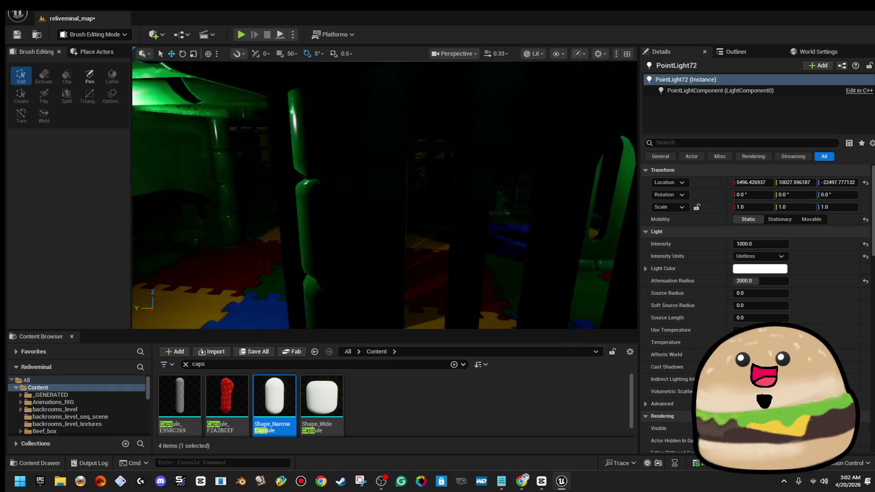
key("w")
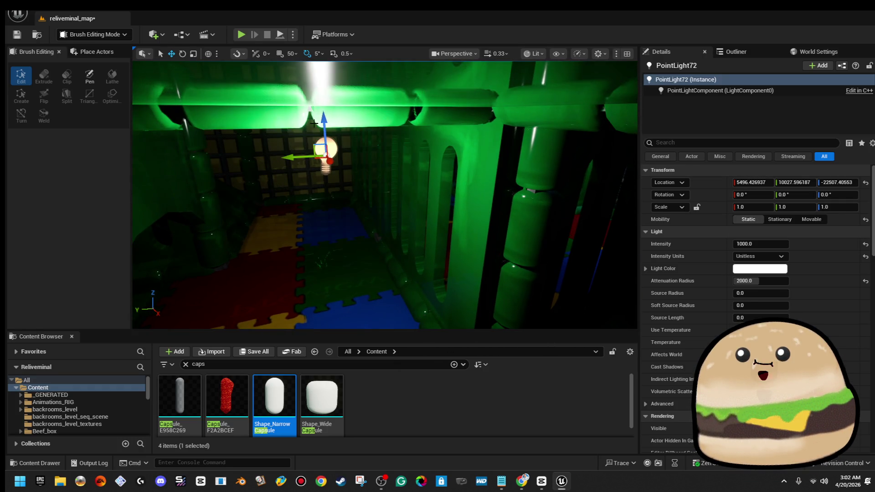
key("s")
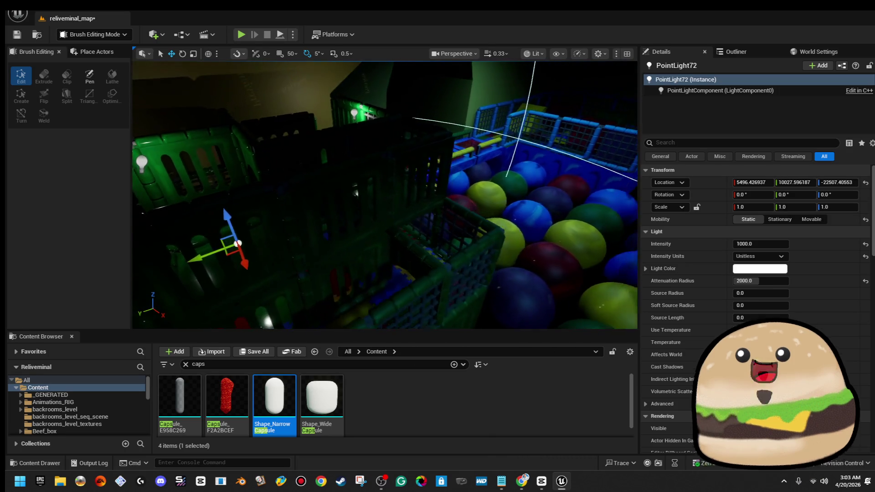
key("d")
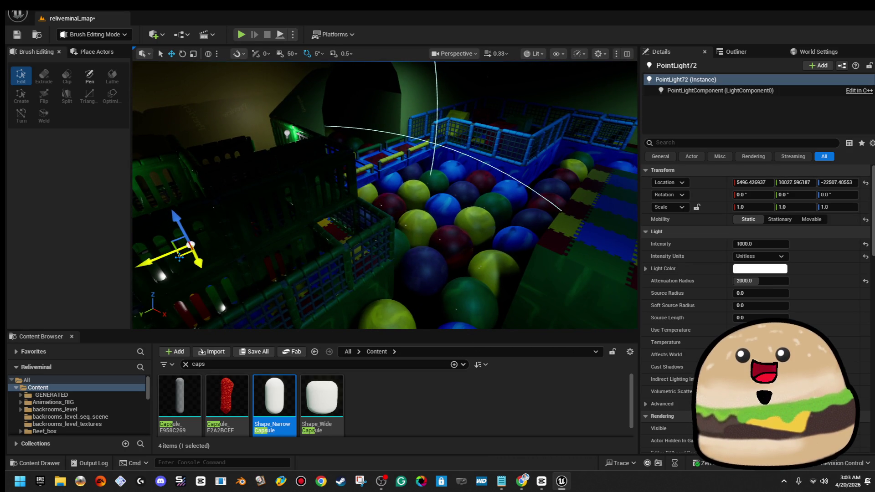
left_click_drag(486, 118, 483, 120)
key("w")
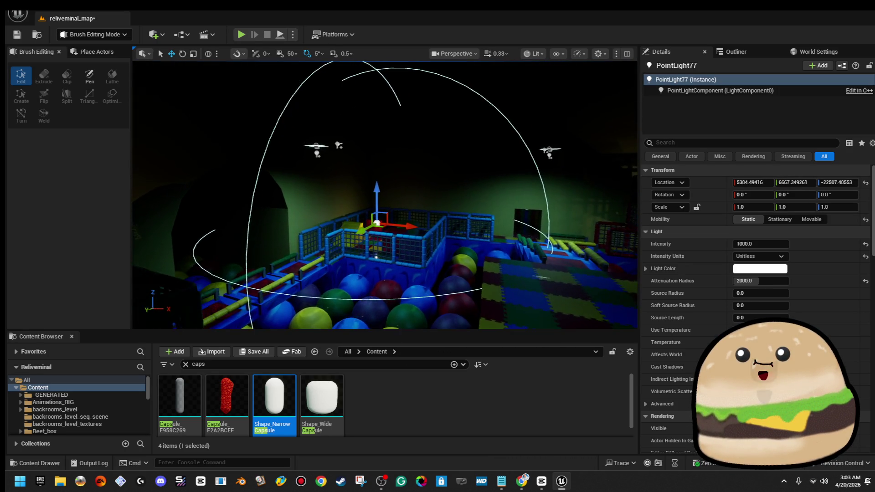
key("w")
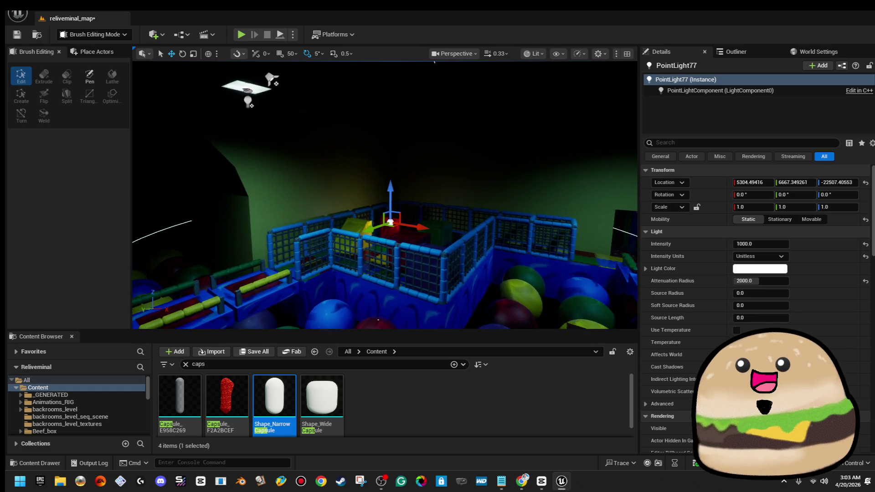
key("w")
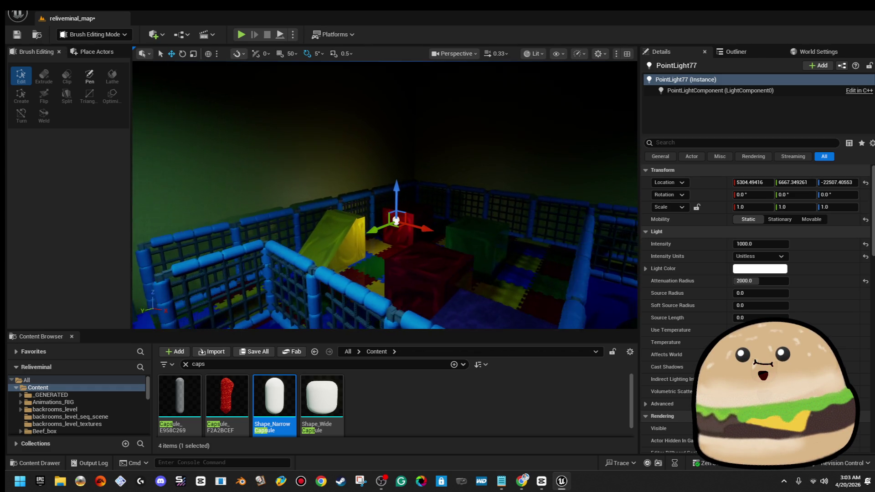
key("s")
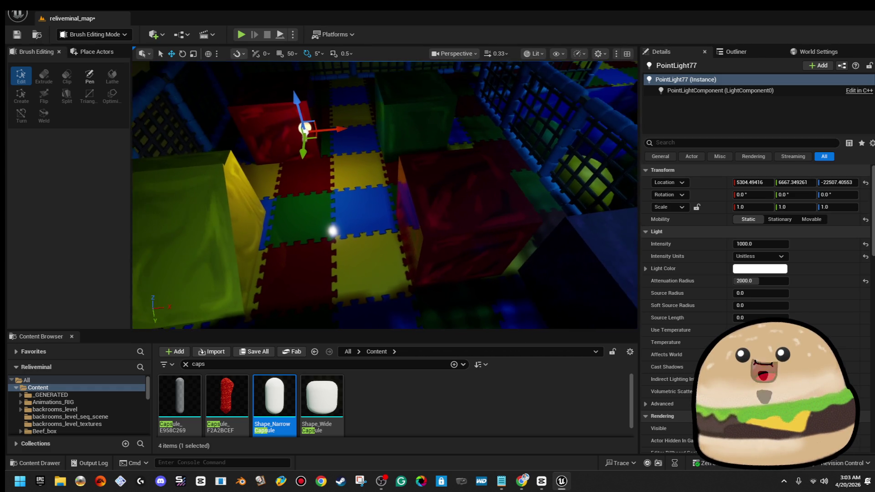
key("s")
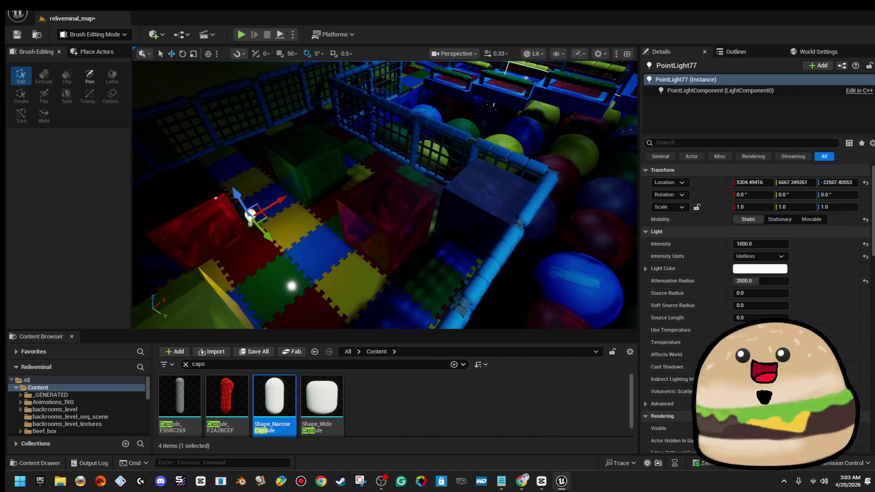
Step: Move red Cube84 to 5385.4, 6163.5 and slide yellow Cube80 sideways on the tiles
left_click(481, 208)
key("Delete")
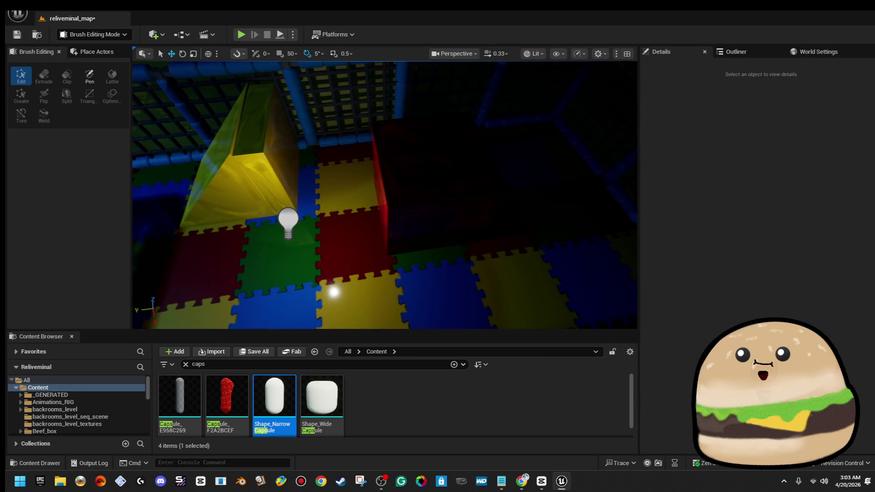
left_click(433, 173)
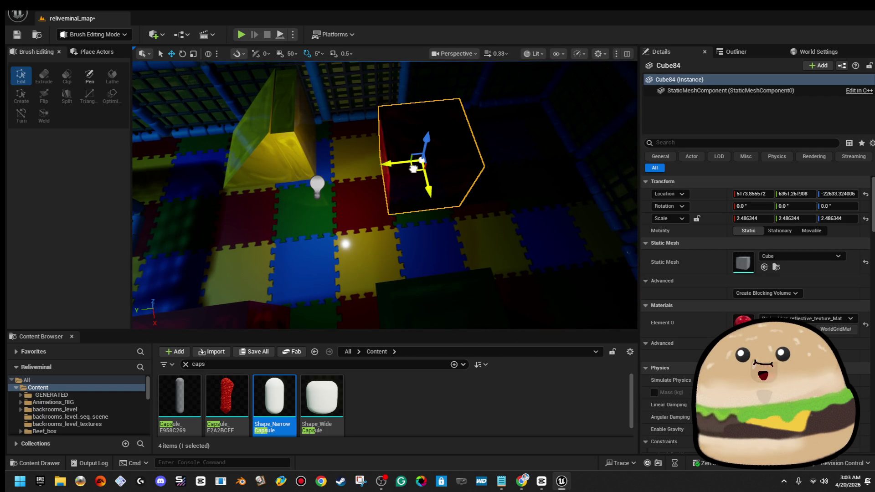
left_click_drag(422, 160, 477, 225)
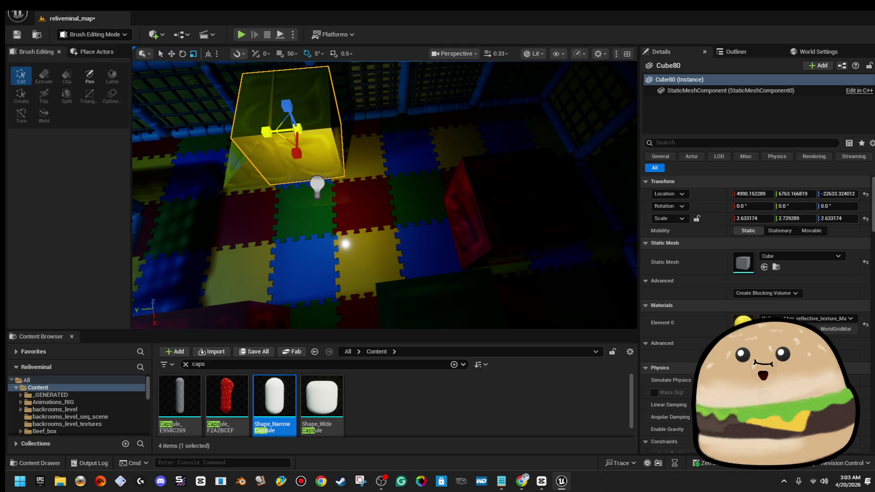
left_click_drag(270, 140, 306, 134)
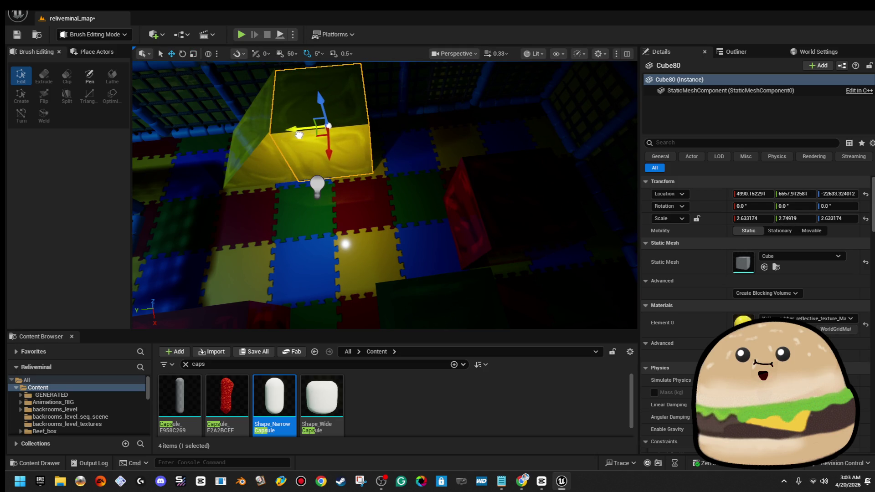
left_click(409, 164)
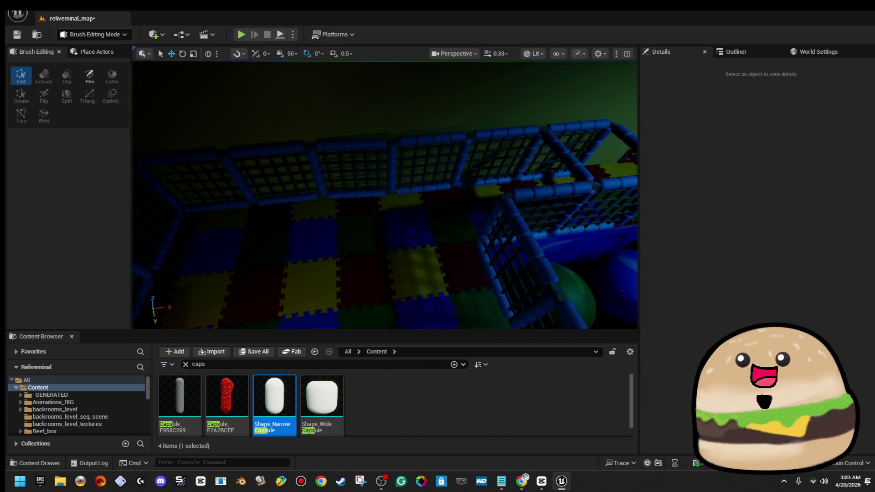
key("ctrl+z")
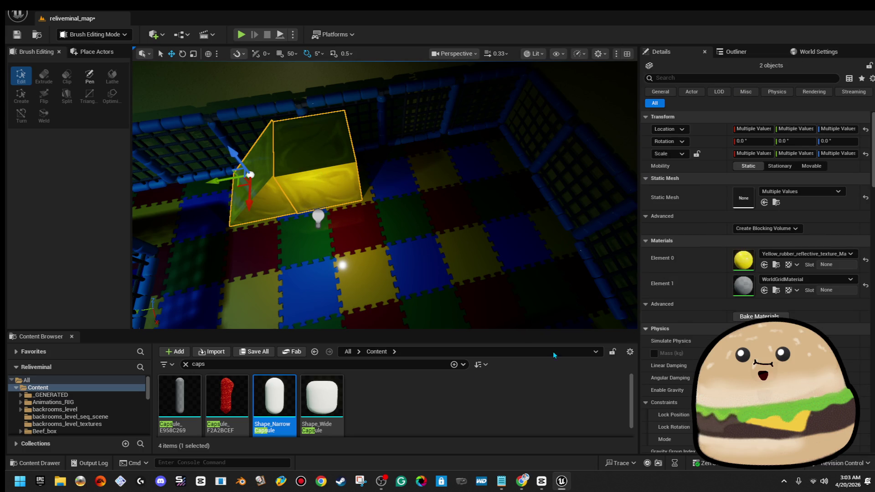
Step: Search the Content Browser for rubber and apply blue_rubber_reflective to the yellow foam block
left_click(203, 364)
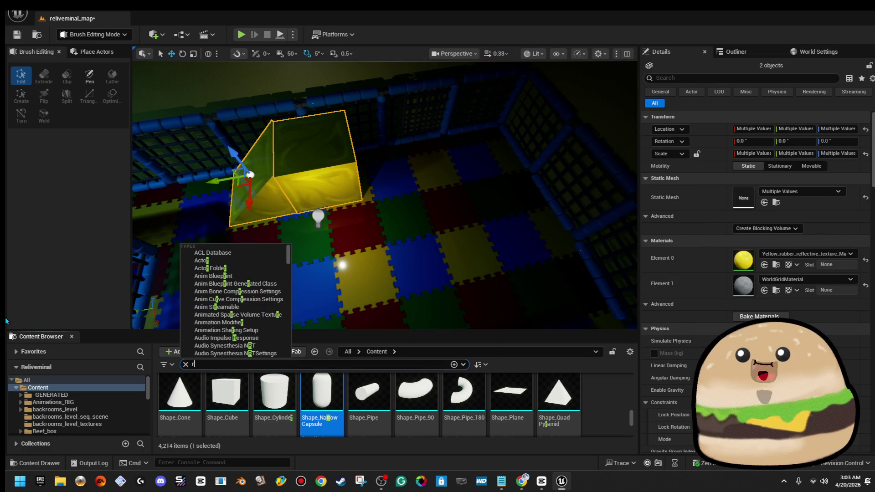
type("er")
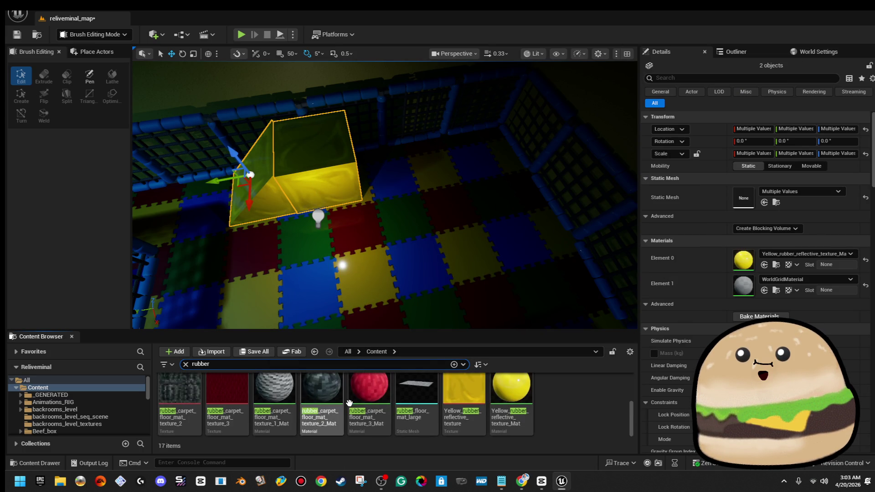
scroll(345, 401, "up", 2)
left_click_drag(704, 284, 788, 259)
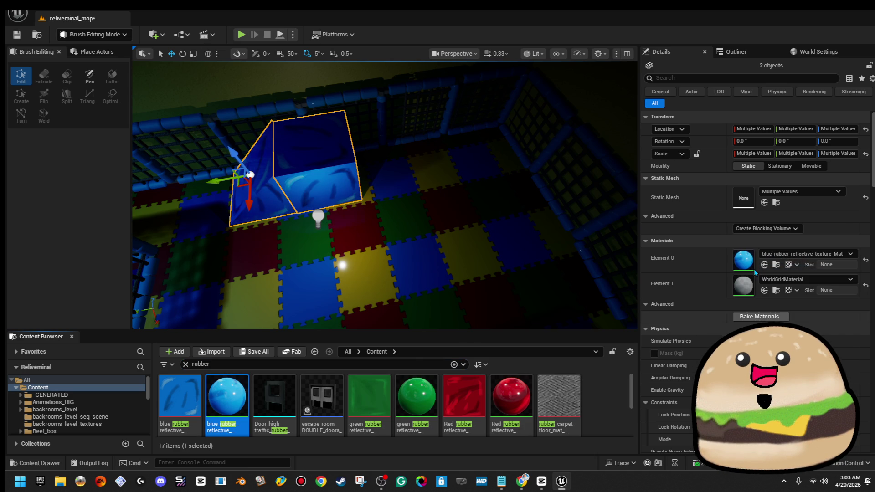
key("f")
left_click(410, 168)
key("f")
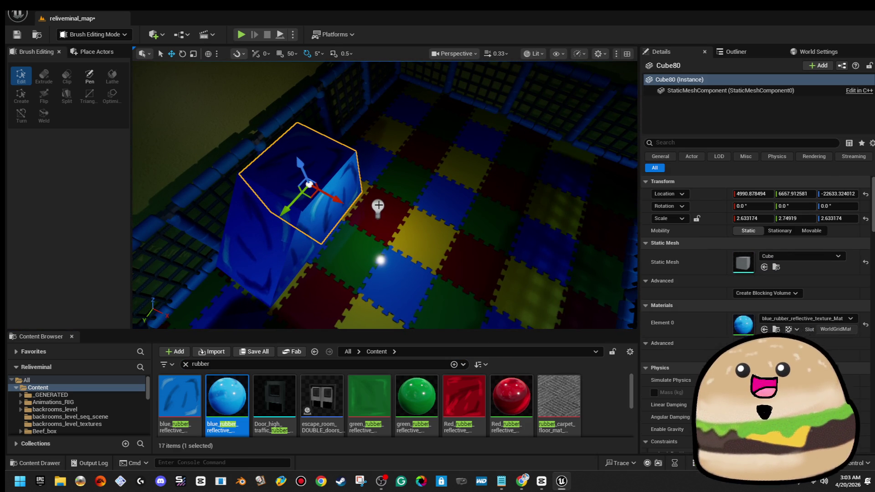
Step: Move the point light, then spread the blue cube and a duplicate across the play floor
left_click(378, 208)
left_click_drag(392, 218, 417, 167)
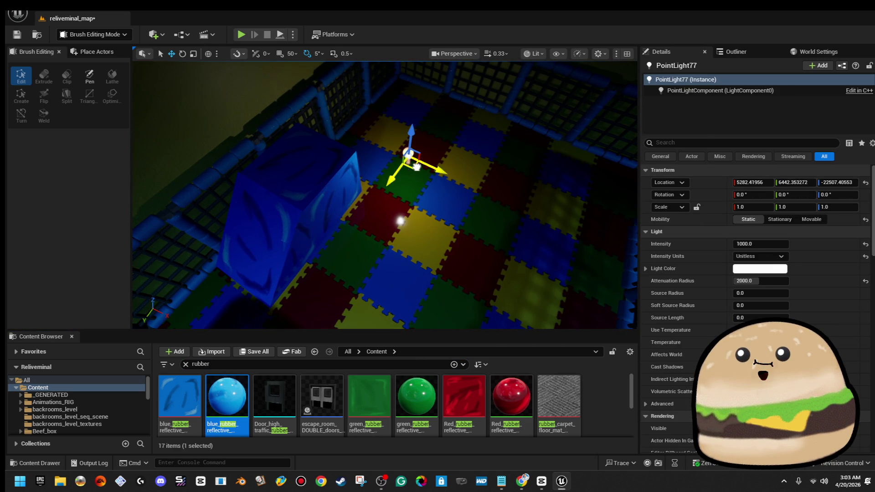
left_click(297, 154)
mouse_move(338, 199)
left_mouse_down()
mouse_move(417, 242)
mouse_move(407, 231)
left_mouse_up()
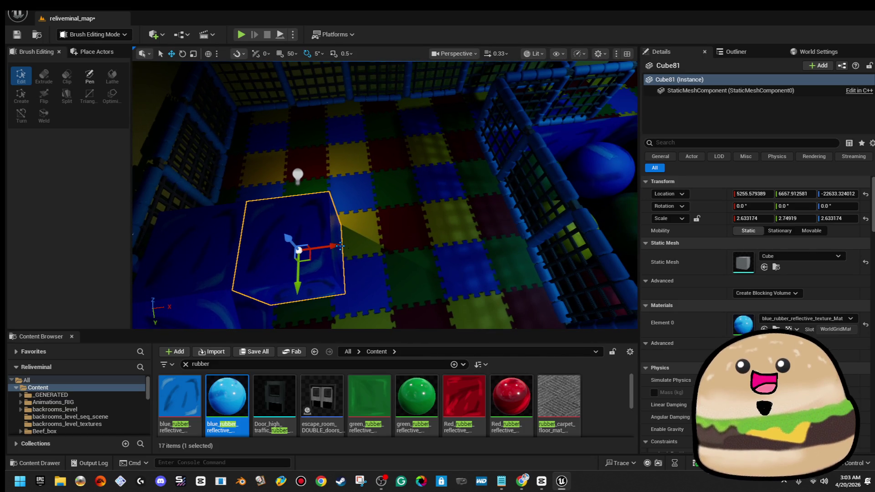
left_click_drag(322, 244, 492, 243)
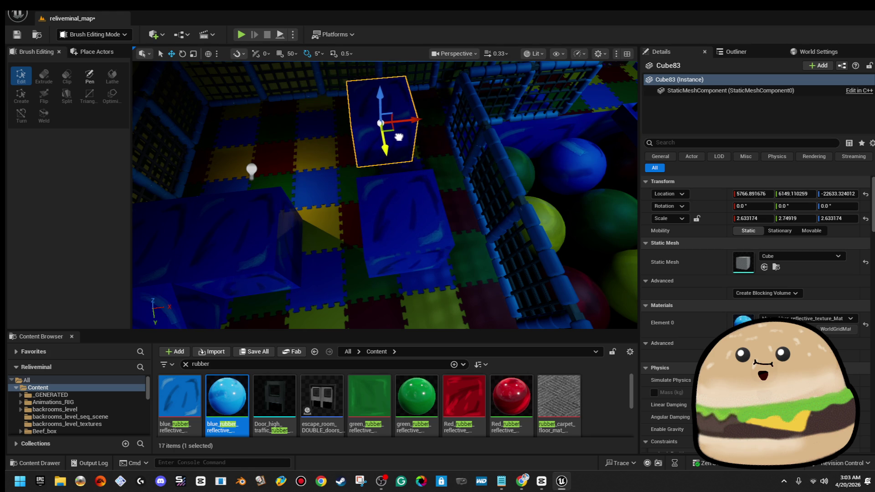
mouse_move(399, 132)
left_mouse_down()
mouse_move(442, 138)
mouse_move(410, 174)
left_mouse_up()
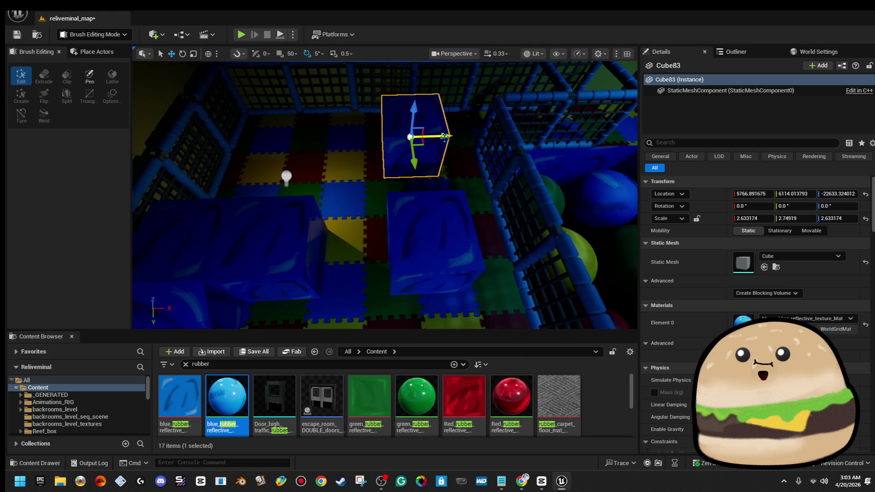
key("Left")
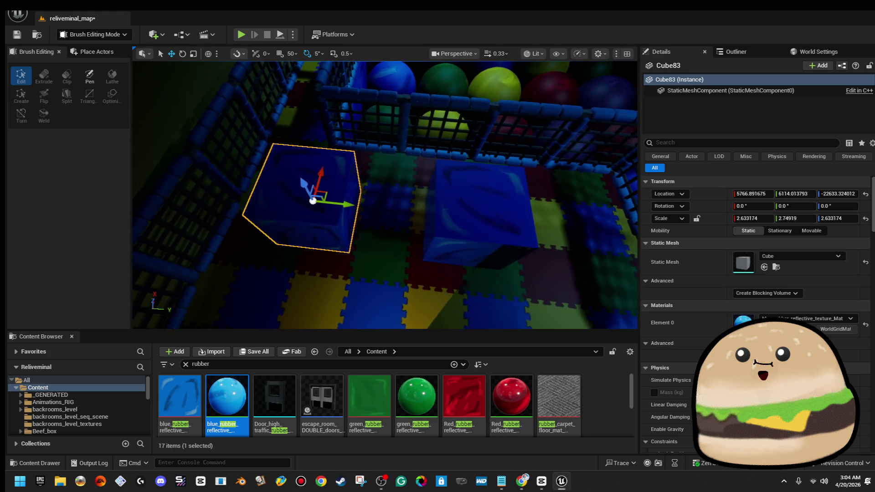
left_click_drag(358, 204, 416, 206)
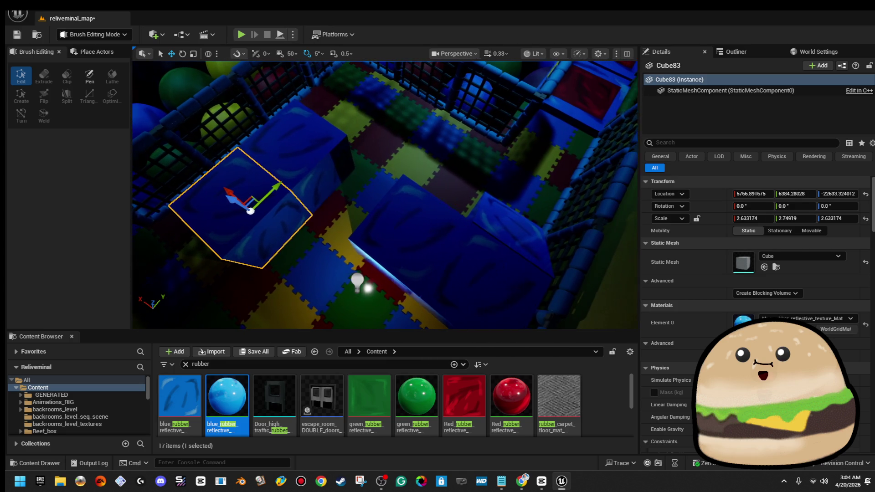
left_click(501, 227)
key("f")
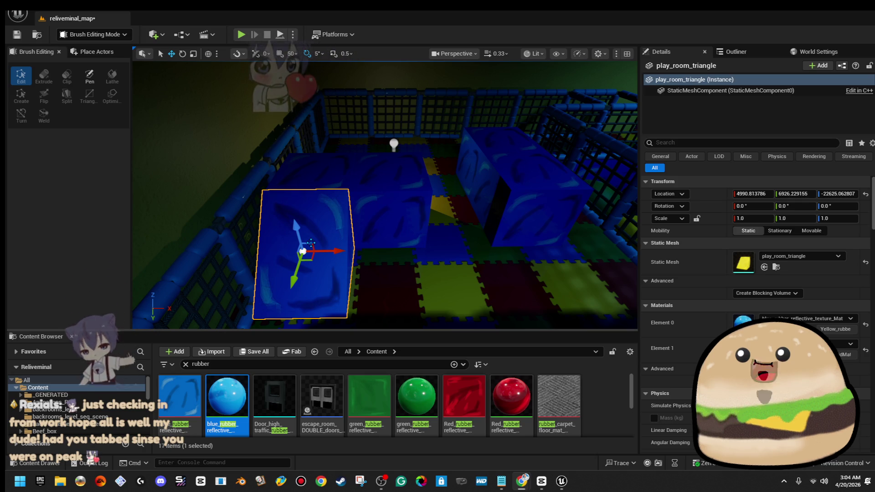
Step: Slide the blue triangular ramp play_room_triangle2 along the wall along Y
left_click_drag(314, 242, 541, 151)
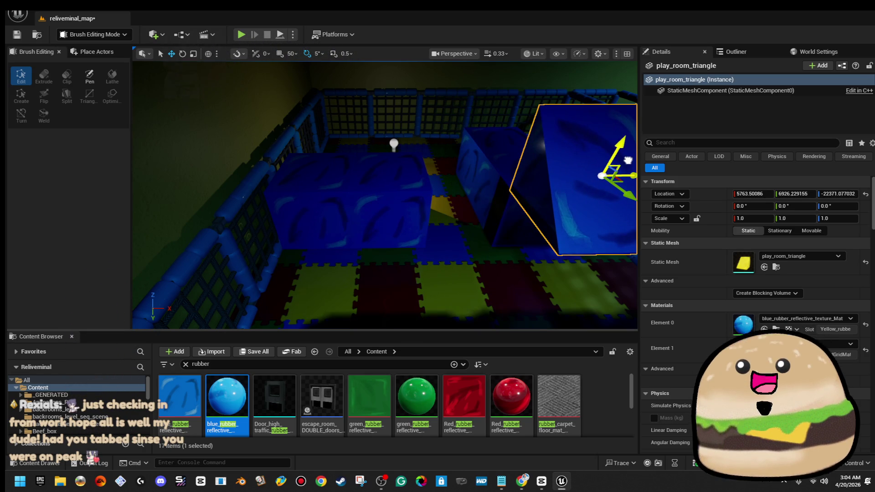
key("ctrl+z")
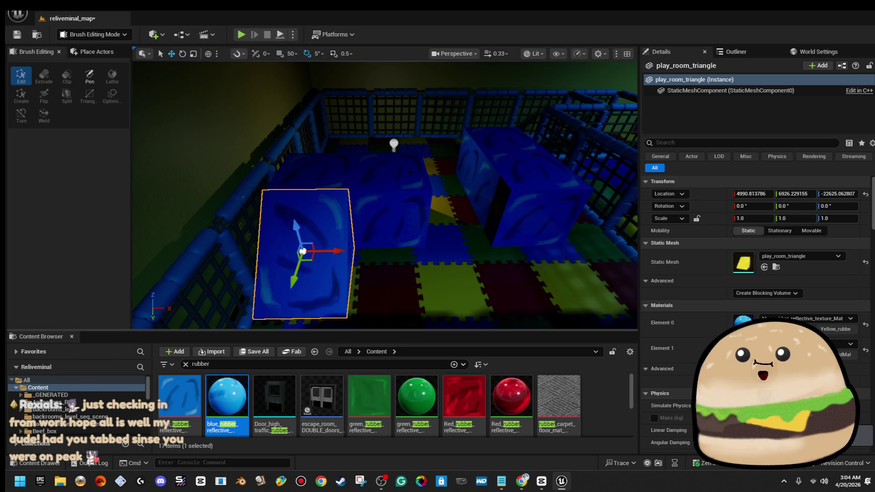
mouse_move(367, 200)
left_mouse_down()
mouse_move(313, 218)
mouse_move(561, 151)
mouse_move(621, 194)
mouse_move(609, 221)
mouse_move(496, 219)
mouse_move(403, 191)
left_mouse_up()
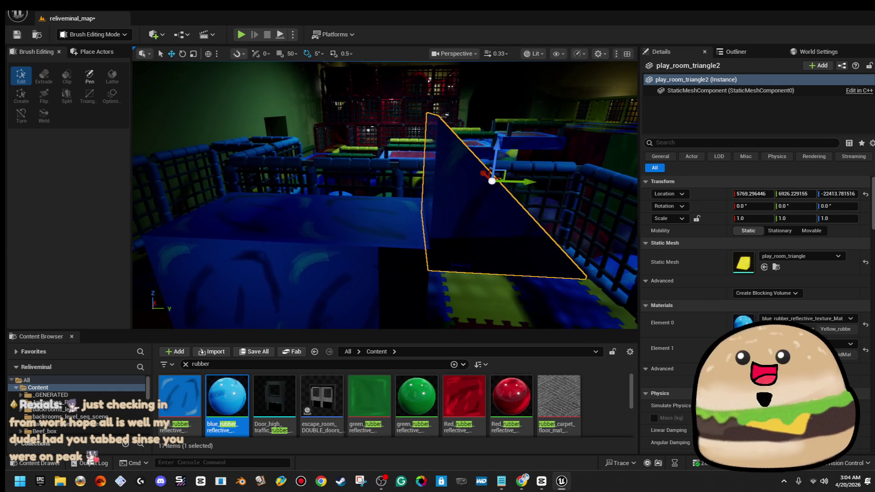
left_click_drag(527, 179, 331, 163)
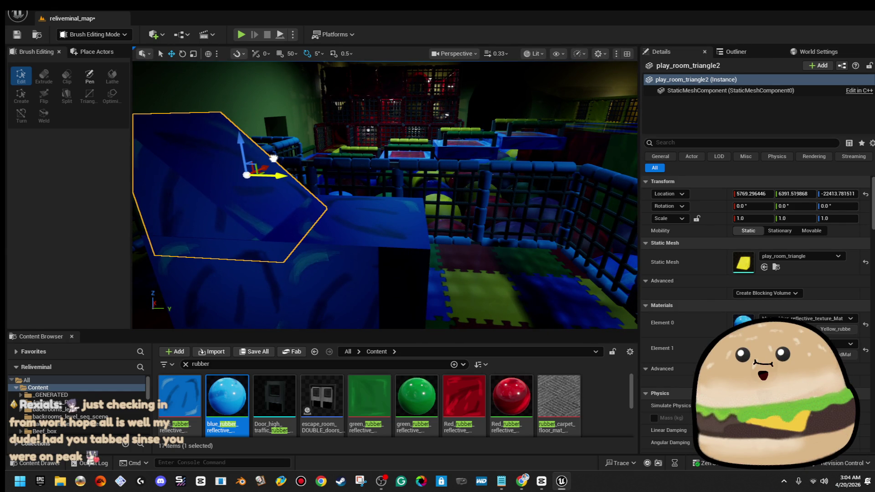
left_click_drag(403, 191, 396, 190)
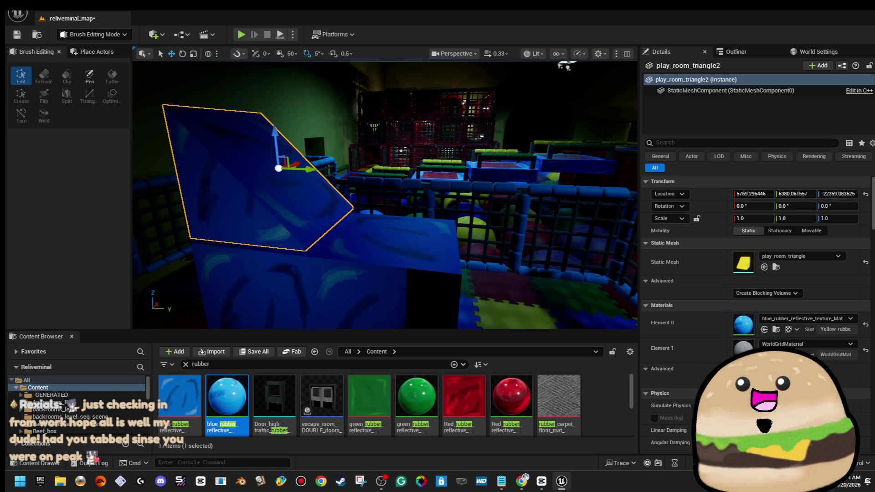
left_click_drag(397, 190, 418, 271)
Step: Duplicate blue Cube83 and raise the copy higher on Z beside the ramp
left_click(380, 247, "ctrl")
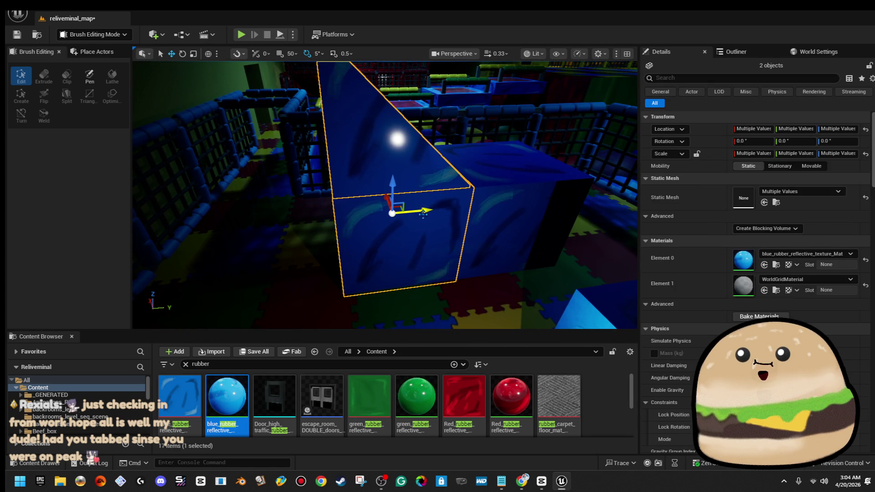
left_click(424, 214)
key("f")
mouse_move(464, 209)
left_mouse_down("alt")
mouse_move(337, 214)
mouse_move(365, 196)
mouse_move(360, 187)
mouse_move(372, 209)
mouse_move(371, 154)
left_mouse_up("alt")
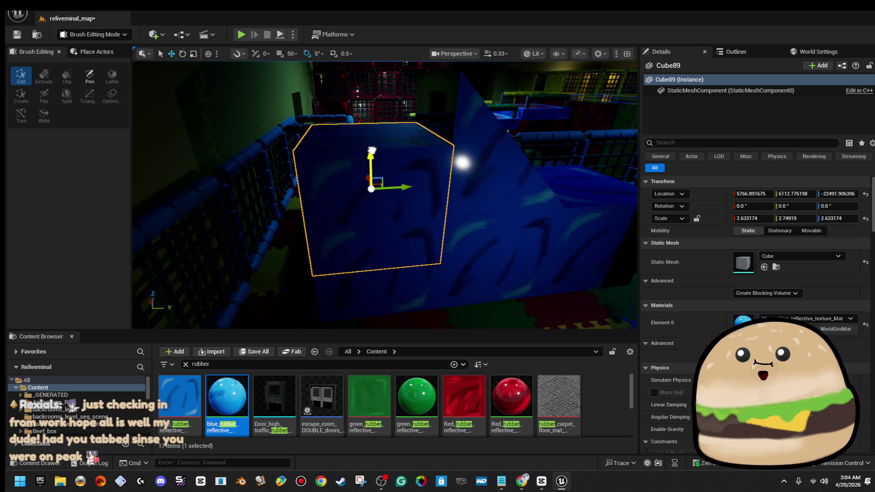
left_click_drag(375, 104, 383, 73)
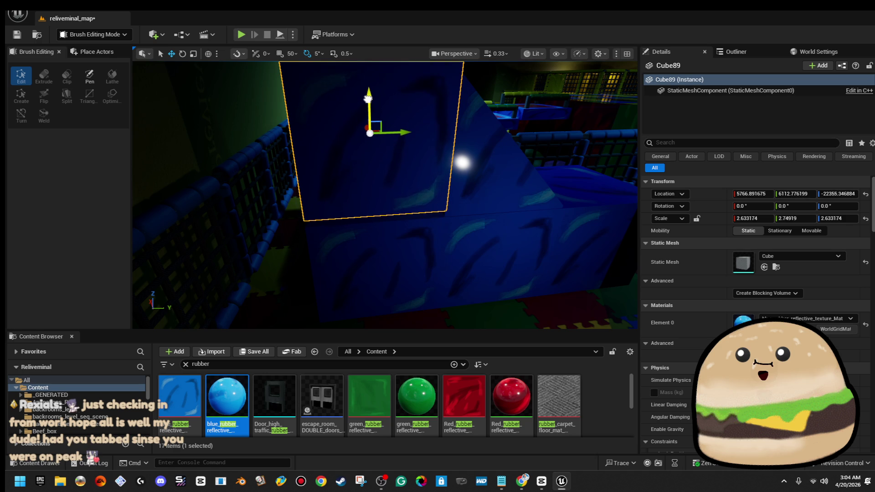
Step: Select the second triangular ramp and dismiss the floor's context menu without choosing anything
left_click(492, 138)
left_click_drag(553, 219, 553, 235)
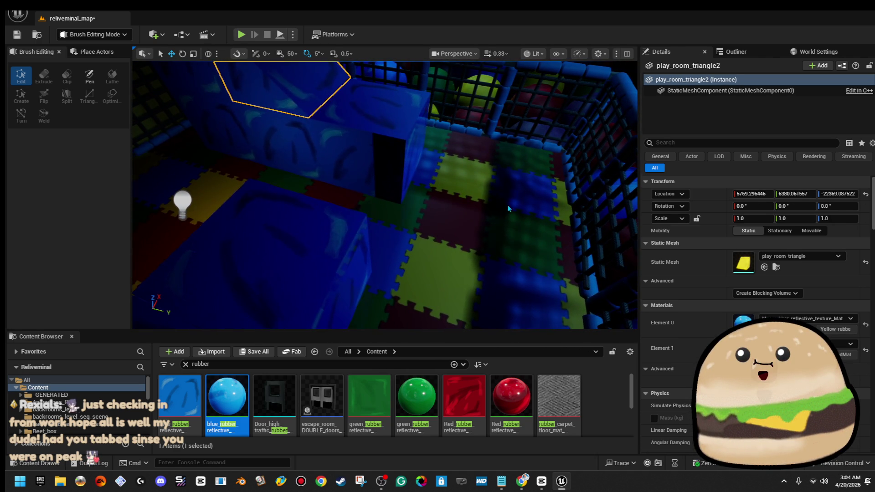
right_click(504, 187)
left_click(584, 457)
key("alt+p")
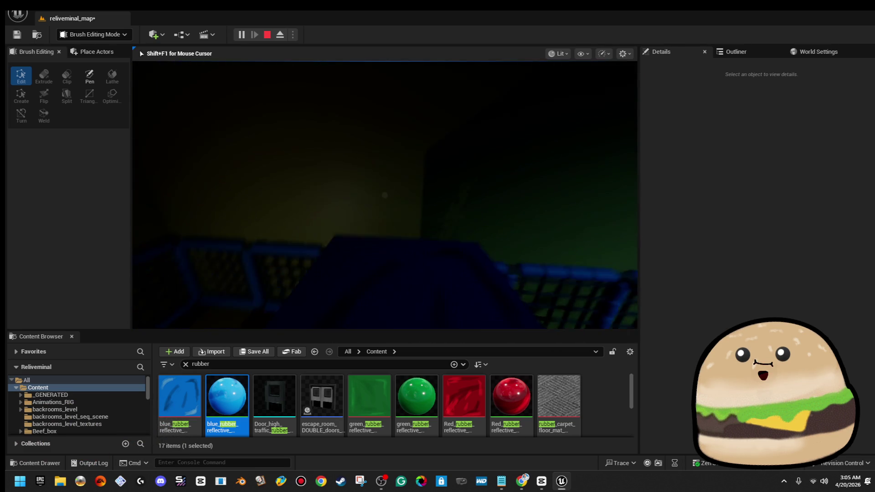
key("Escape")
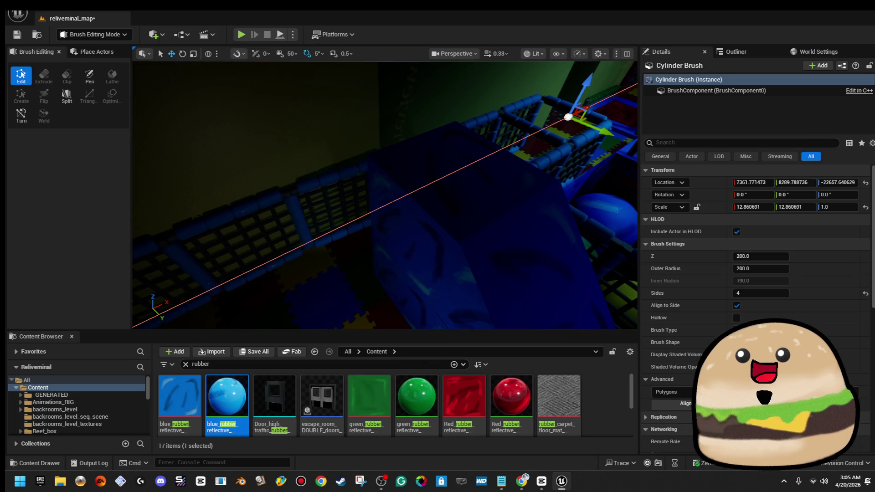
Step: Move the two blue cubes along X toward the other side and raise the point light
left_click(433, 255)
key("f")
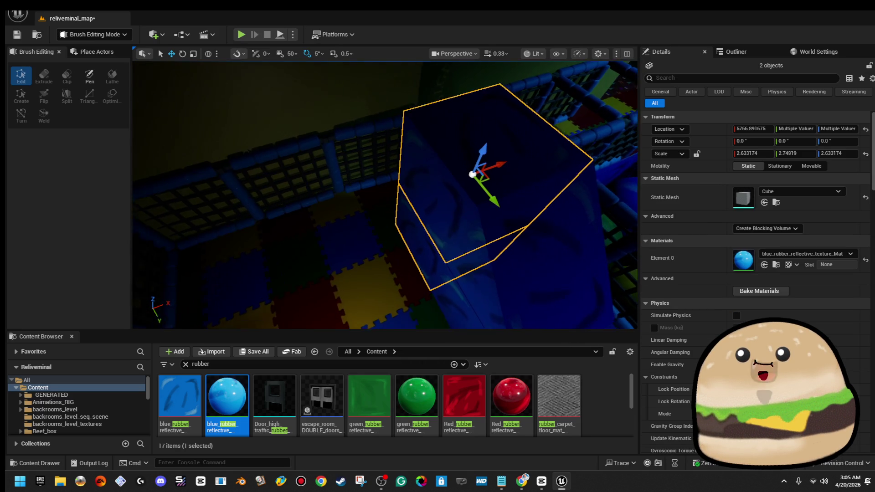
mouse_move(511, 177)
left_mouse_down()
mouse_move(298, 178)
mouse_move(188, 210)
mouse_move(304, 182)
mouse_move(319, 150)
mouse_move(355, 132)
left_mouse_up()
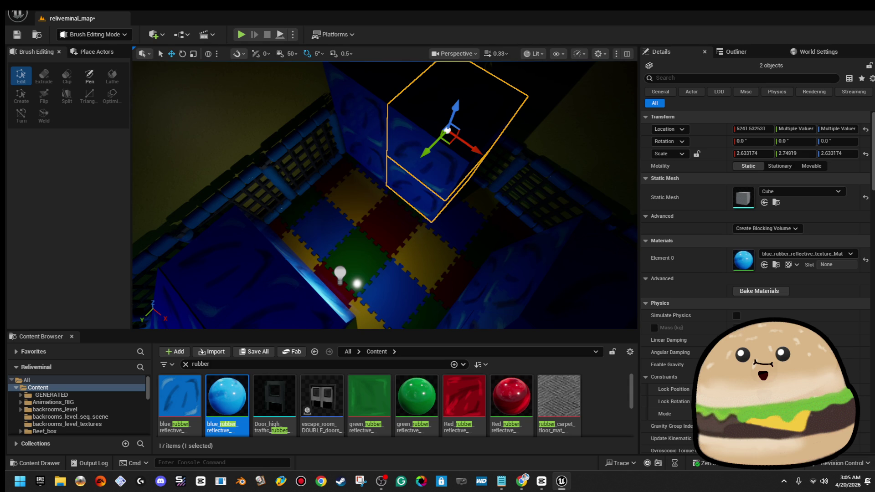
mouse_move(449, 146)
left_mouse_down()
mouse_move(422, 157)
mouse_move(373, 210)
mouse_move(385, 208)
mouse_move(348, 168)
mouse_move(363, 218)
mouse_move(279, 249)
mouse_move(469, 210)
mouse_move(455, 234)
mouse_move(501, 264)
mouse_move(487, 263)
mouse_move(454, 230)
left_mouse_up()
left_click(325, 159)
mouse_move(437, 164)
left_mouse_down()
mouse_move(458, 136)
mouse_move(462, 107)
mouse_move(524, 65)
left_mouse_up()
Step: Inspect PointLight79 up close, then select the upper and lower stacked blue rubber cubes
key("f")
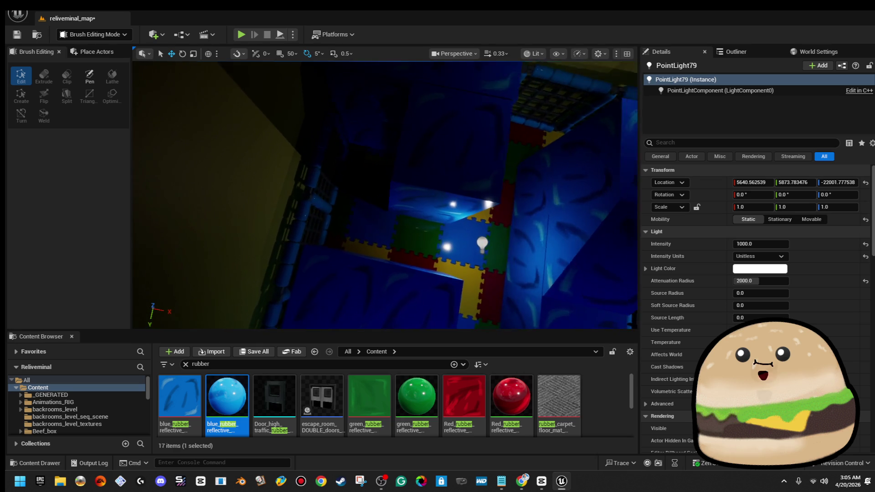
mouse_move(462, 157)
left_mouse_down()
mouse_move(385, 165)
mouse_move(372, 157)
mouse_move(377, 146)
mouse_move(397, 141)
mouse_move(443, 155)
mouse_move(375, 150)
mouse_move(390, 182)
left_mouse_up()
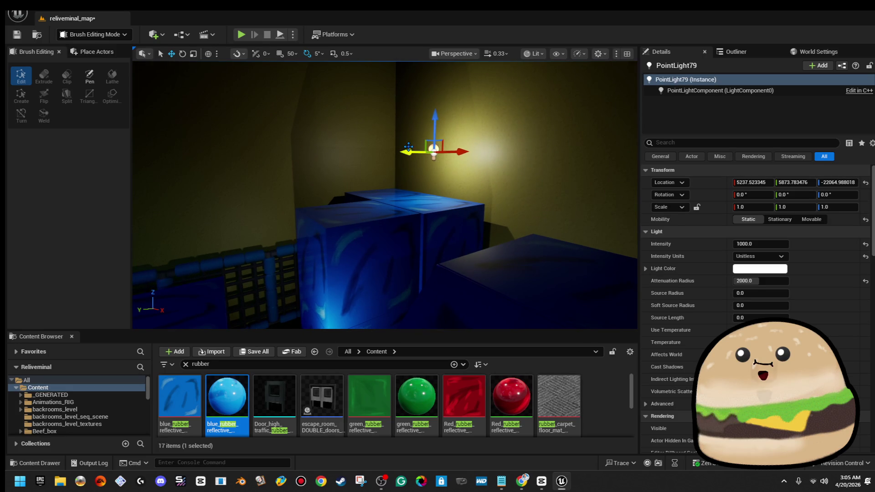
left_click(347, 219)
mouse_move(347, 218)
left_mouse_down()
mouse_move(348, 294)
mouse_move(401, 192)
mouse_move(414, 244)
mouse_move(346, 254)
mouse_move(349, 292)
mouse_move(342, 275)
mouse_move(305, 282)
left_mouse_up()
left_click(401, 183)
left_click(414, 245, "ctrl")
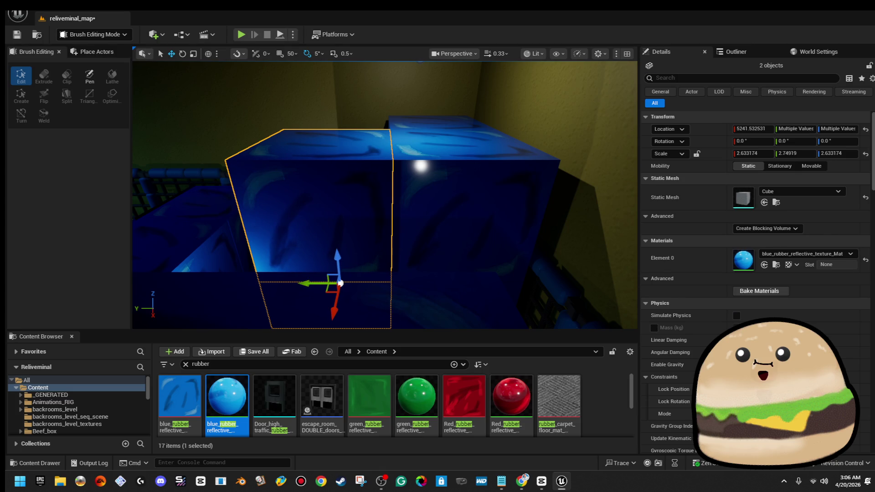
Step: Nudge a blue rubber cube slightly along the X axis
left_click(340, 283)
left_click_drag(495, 257, 322, 242)
key("ctrl+z")
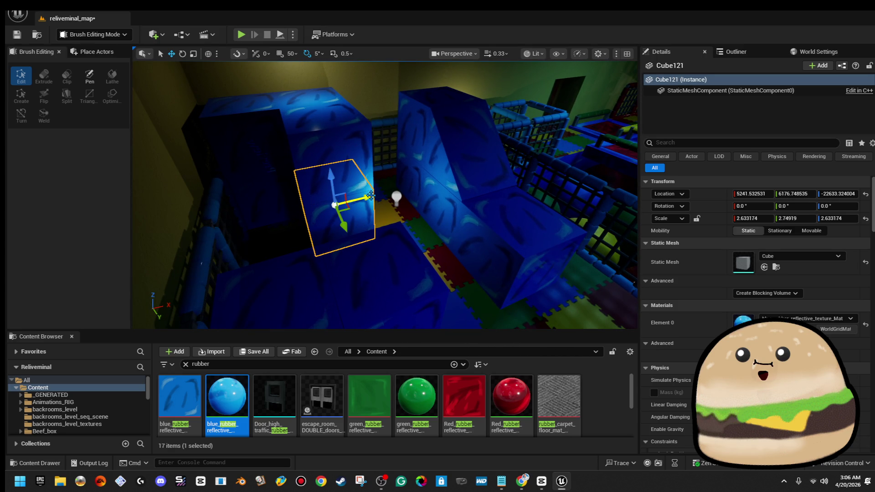
left_click_drag(310, 208, 313, 208)
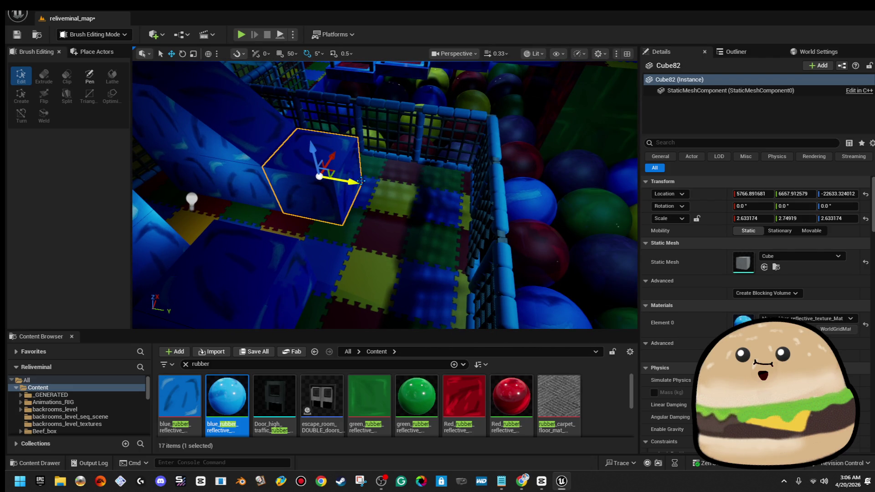
left_click_drag(370, 168, 370, 166)
left_click_drag(429, 209, 482, 212)
Step: Nudge the neighbouring blue cube toward the ball-pit cage
left_click(398, 210)
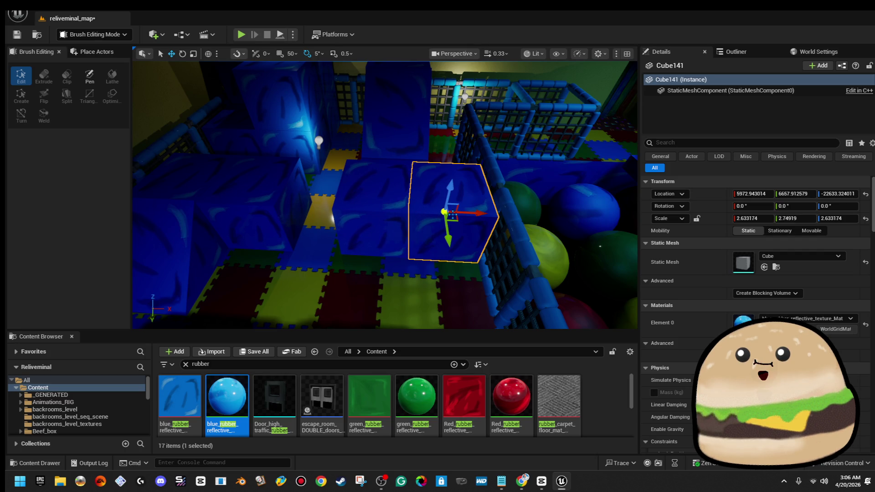
left_click_drag(385, 196, 385, 196)
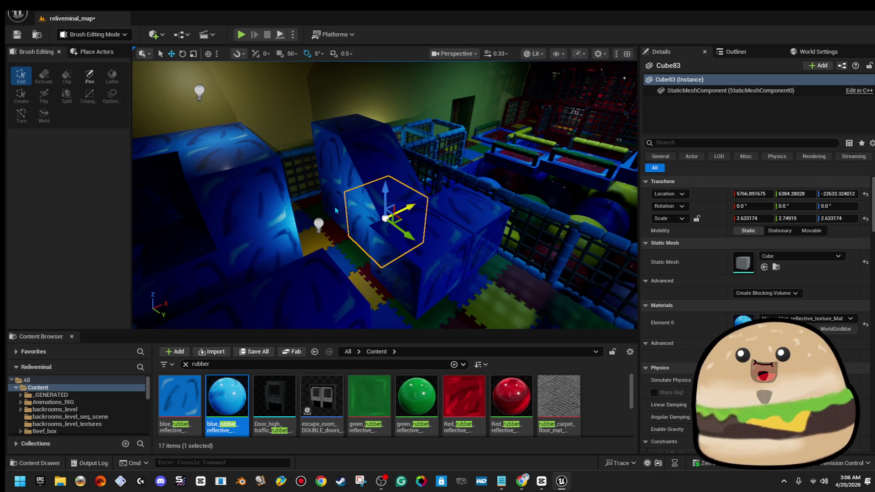
left_click(336, 215, "ctrl")
left_click_drag(336, 215, 336, 216)
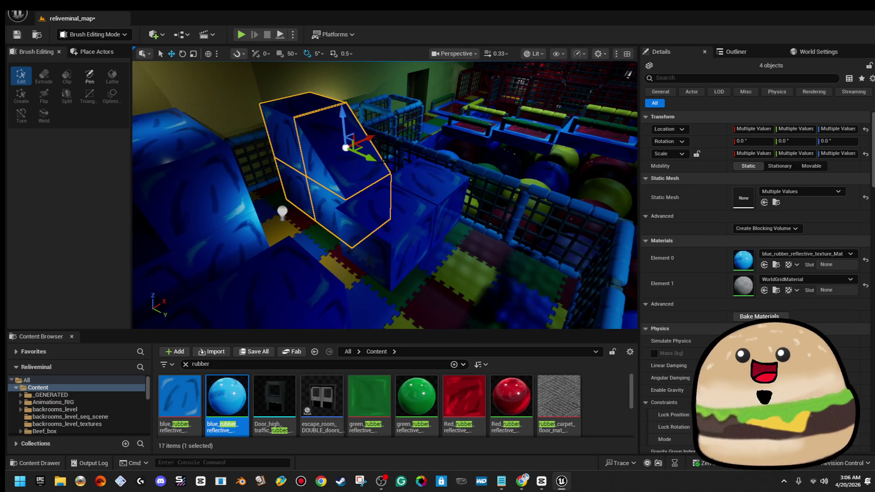
left_click_drag(555, 235, 516, 235)
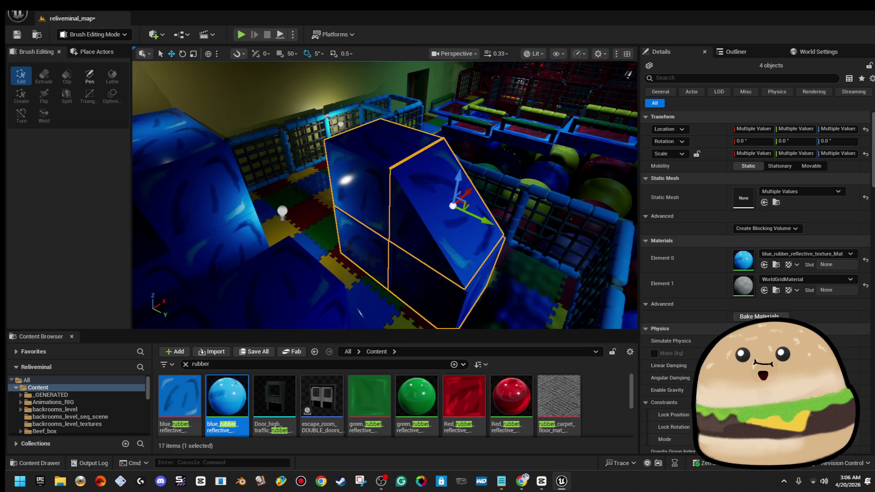
left_click(366, 242)
key("Escape")
left_click_drag(366, 241, 404, 226)
Step: Slide the cage-side blue cube along Y and duplicate it along the cage as Cube144
left_click(404, 227)
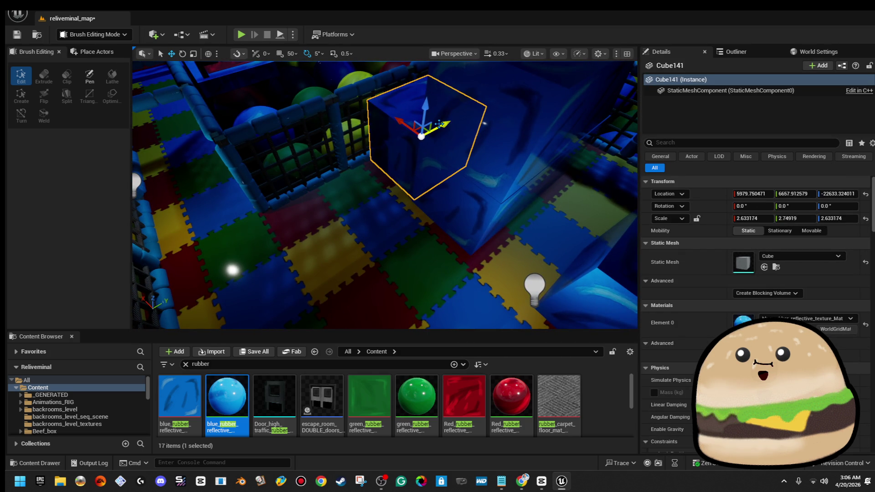
mouse_move(432, 127)
left_mouse_down()
mouse_move(417, 125)
mouse_move(443, 103)
mouse_move(450, 123)
left_mouse_up()
left_click_drag(347, 125, 318, 176)
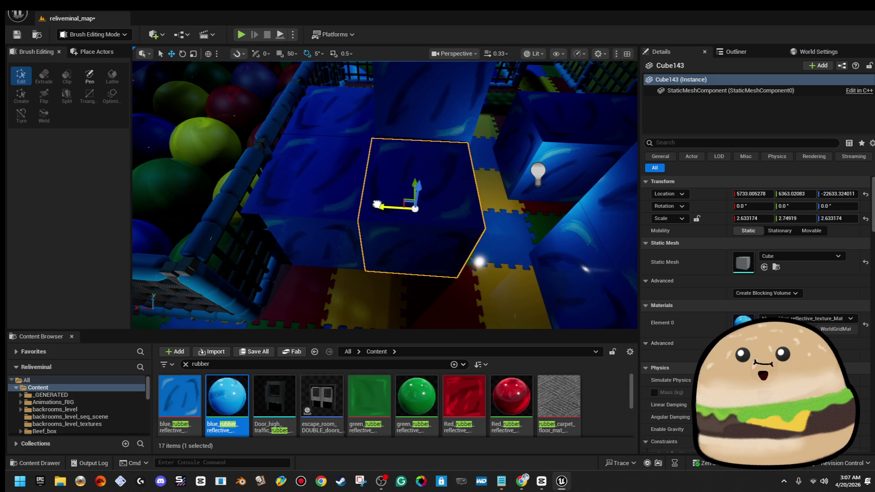
mouse_move(379, 206)
left_mouse_down()
mouse_move(383, 214)
mouse_move(319, 292)
mouse_move(501, 242)
mouse_move(416, 244)
left_mouse_up()
left_click(433, 241)
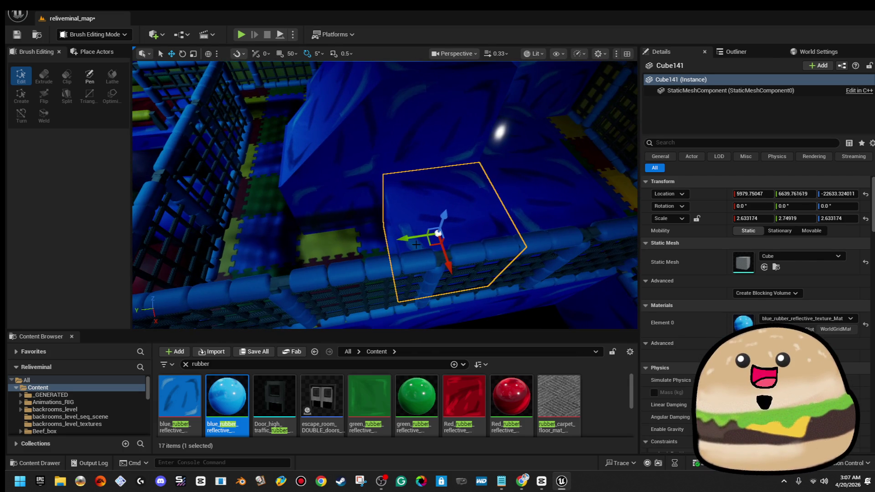
left_click_drag(308, 261, 275, 265)
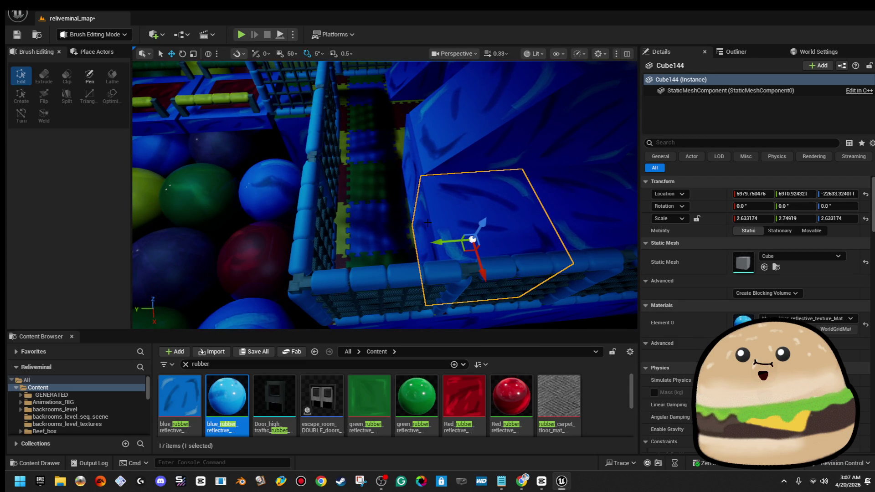
left_click(410, 188, "ctrl")
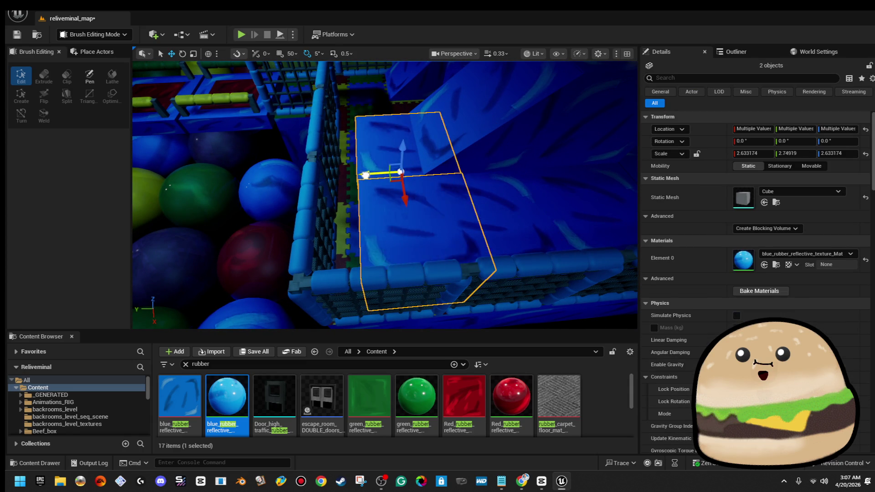
left_click_drag(334, 176, 333, 200)
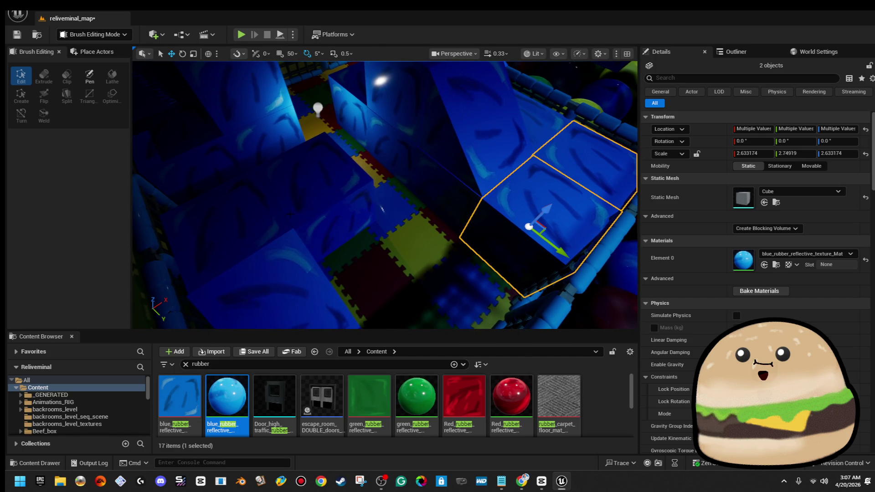
right_click(379, 249)
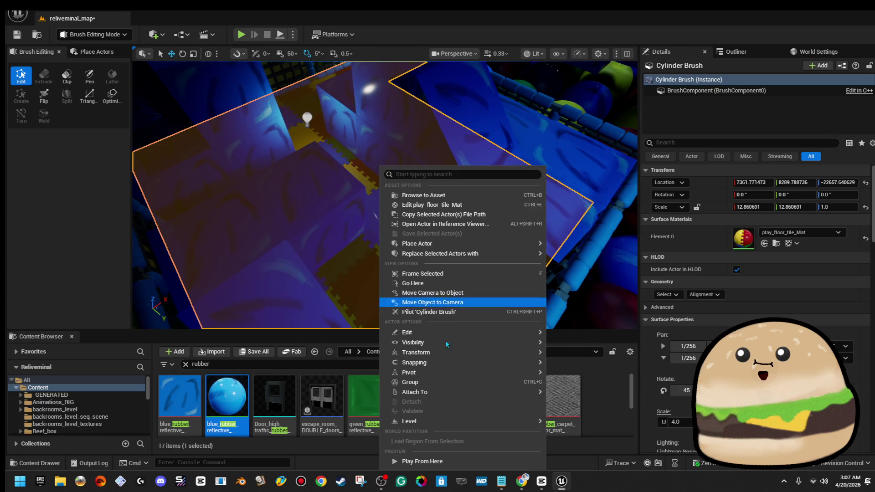
Step: Play From Here on the floor, stop, then select the point light near the cage
left_click(458, 461)
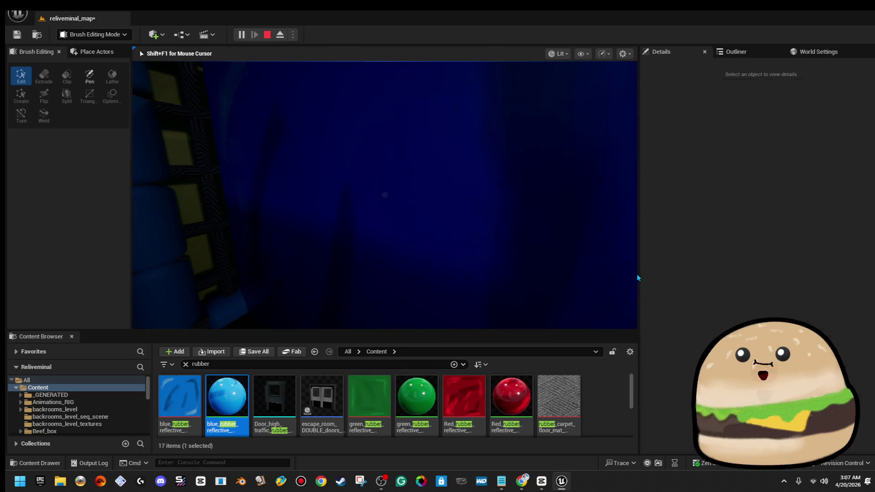
key("Escape")
left_click_drag(363, 158, 363, 158)
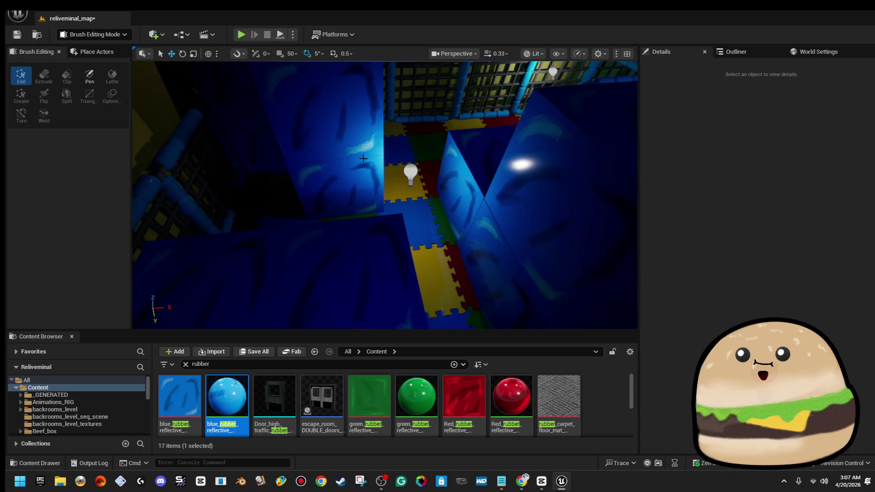
left_click(411, 170)
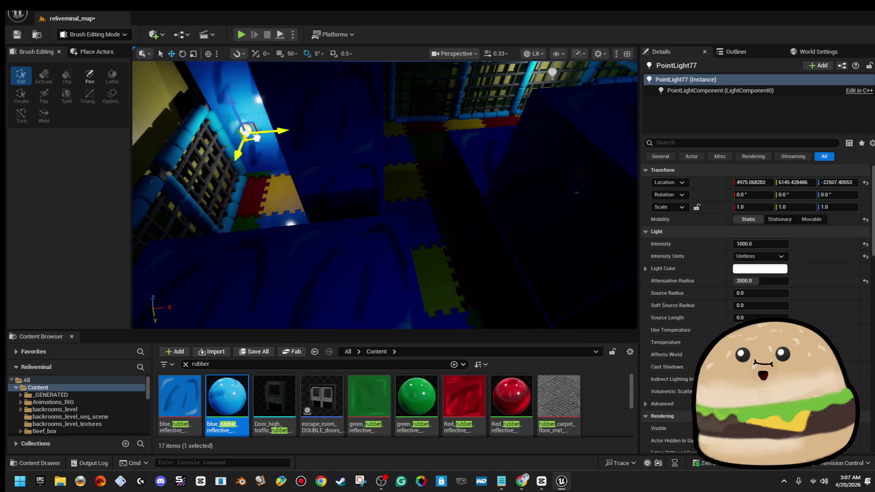
mouse_move(226, 164)
left_mouse_down()
mouse_move(488, 289)
mouse_move(445, 293)
mouse_move(453, 179)
mouse_move(426, 194)
left_mouse_up()
left_click_drag(406, 223, 405, 223)
Step: Slide play_room_triangle2 and the second triangle along Y, then Play From Here beside them
left_click(393, 213)
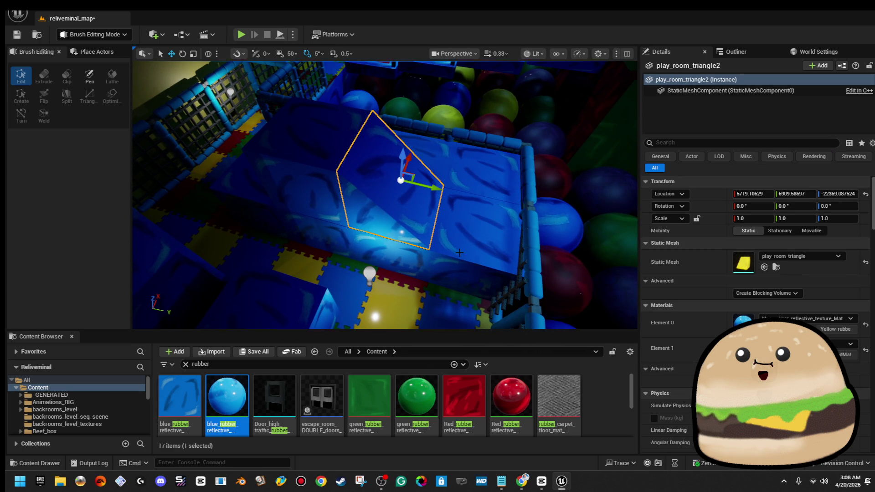
left_click(390, 197, "ctrl")
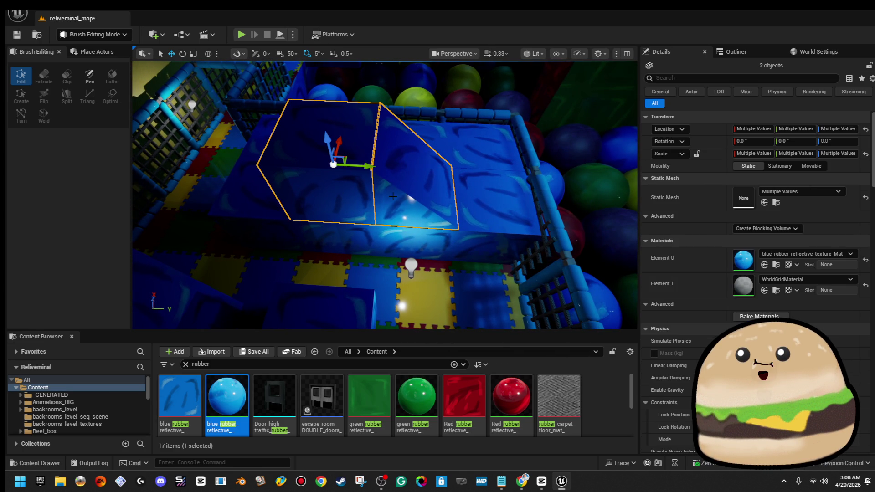
mouse_move(365, 167)
left_mouse_down()
mouse_move(405, 169)
mouse_move(336, 210)
left_mouse_up()
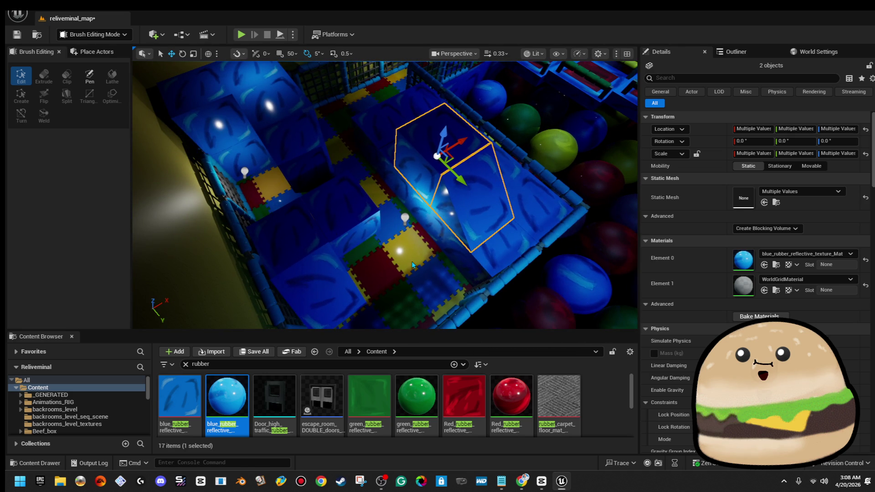
right_click(412, 170)
left_click(446, 461)
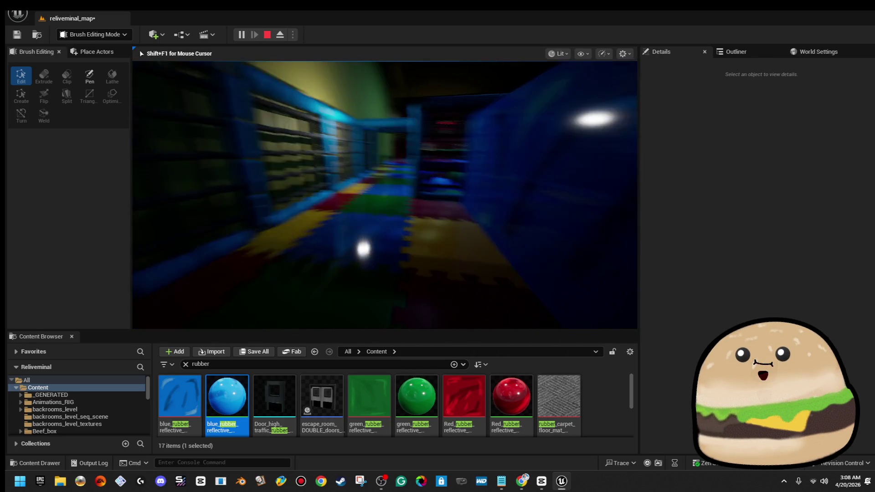
Step: Stop the playtest, nudge PointLight78 along Y, then Play From Here at the light
key("Escape")
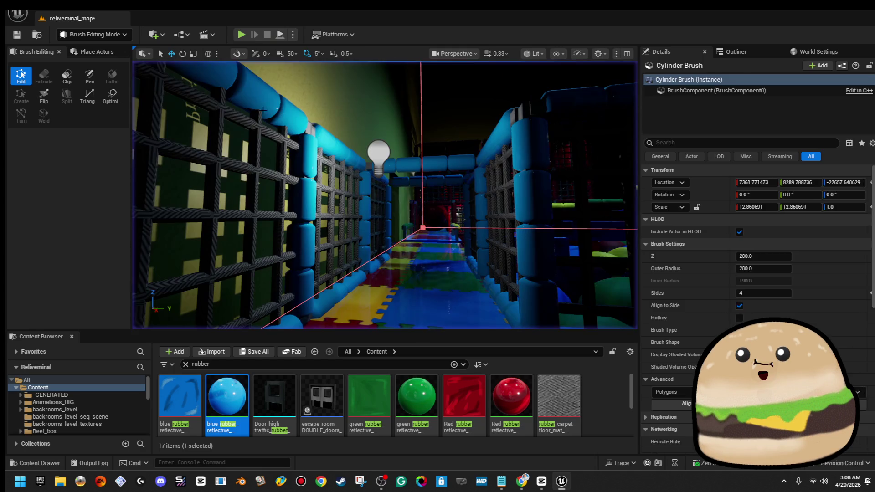
left_click(381, 152)
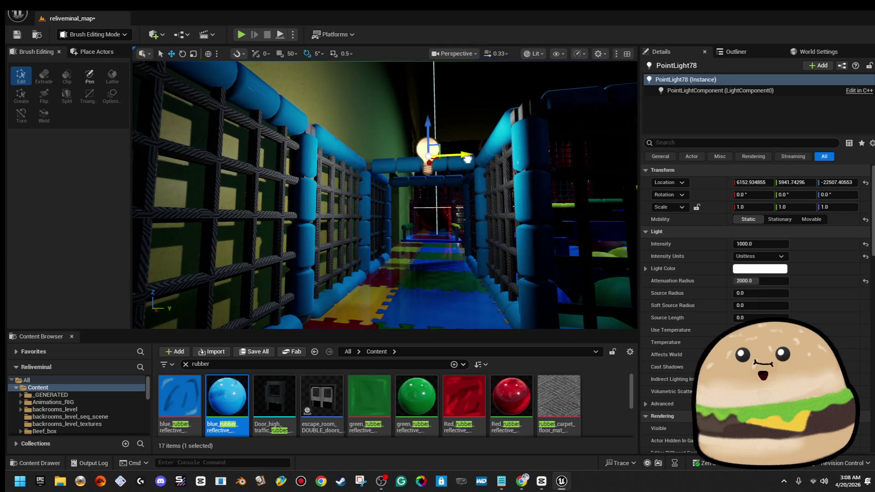
left_click_drag(479, 160, 476, 160)
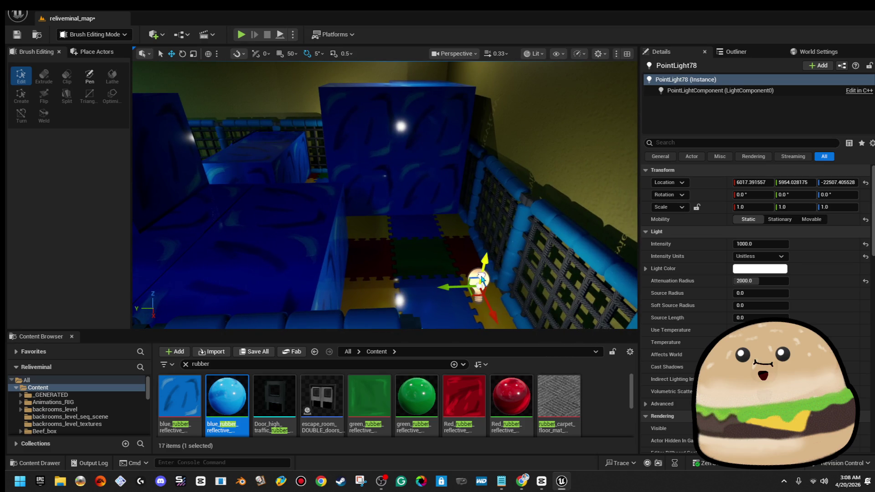
right_click(482, 275)
left_click(564, 463)
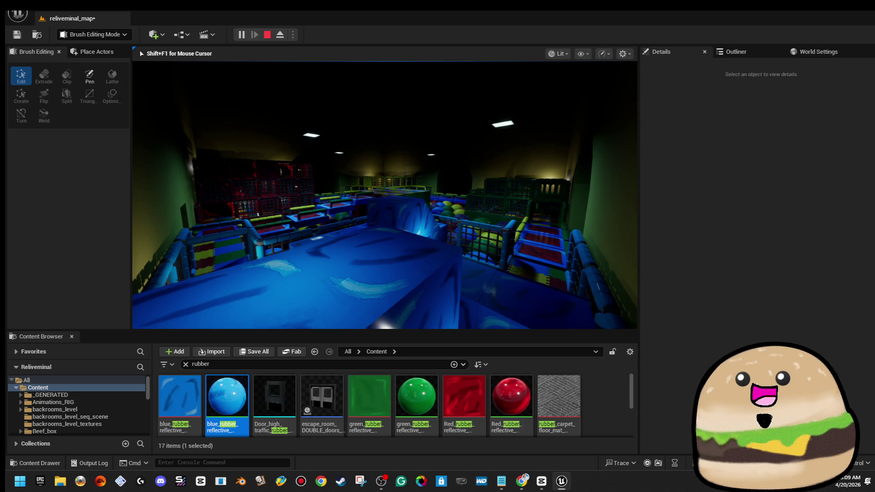
Step: Snip a near full-screen capture of the playtest in F11 fullscreen, then exit fullscreen
key("F11")
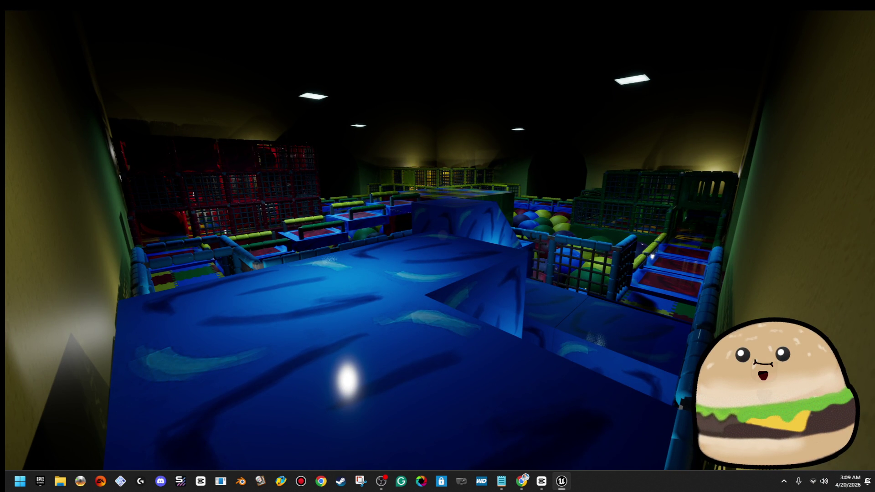
key("super+shift+s")
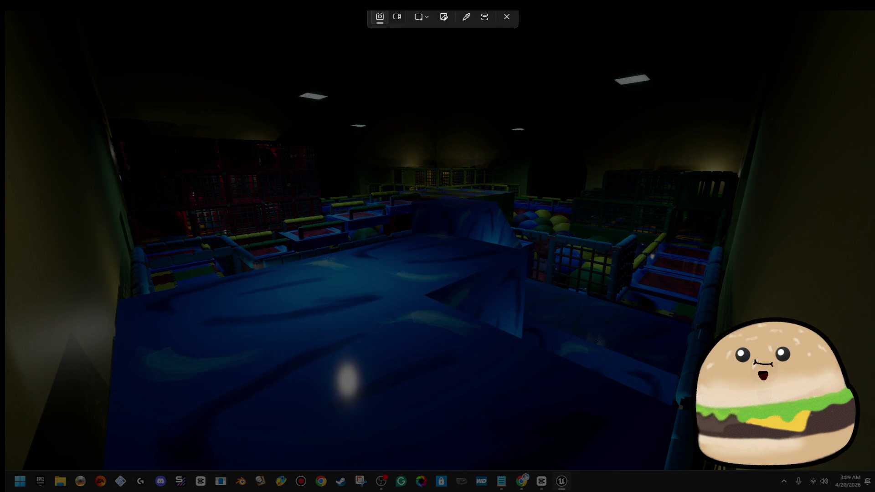
mouse_move(168, 181)
left_mouse_down()
mouse_move(830, 446)
mouse_move(863, 471)
mouse_move(851, 469)
left_mouse_up()
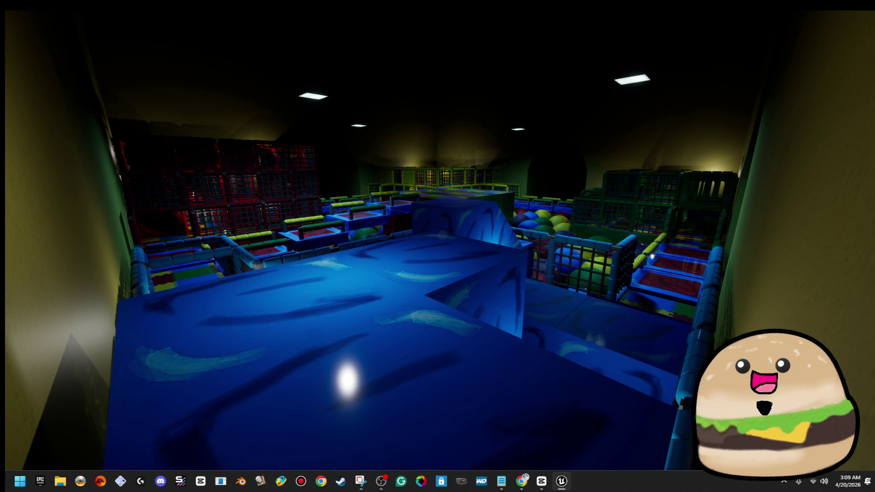
key("F11")
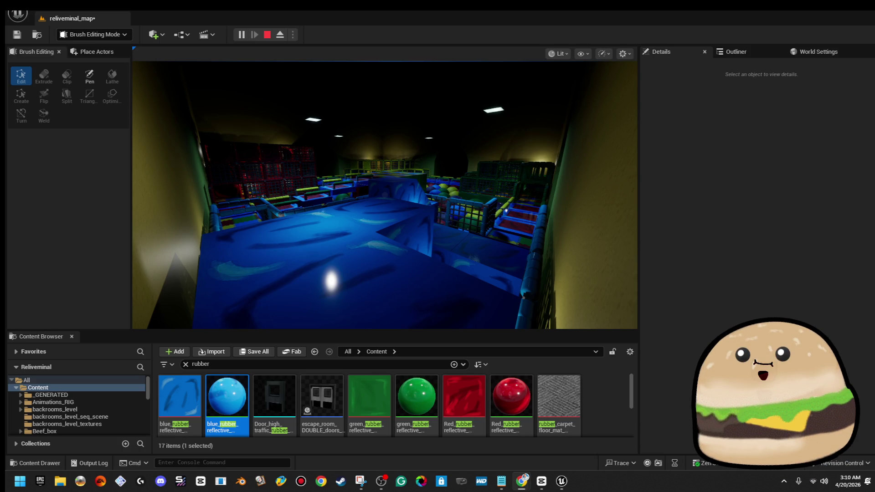
Step: Walk forward in fullscreen through the padded corridor, past the netting and blue blocks
left_click(385, 196)
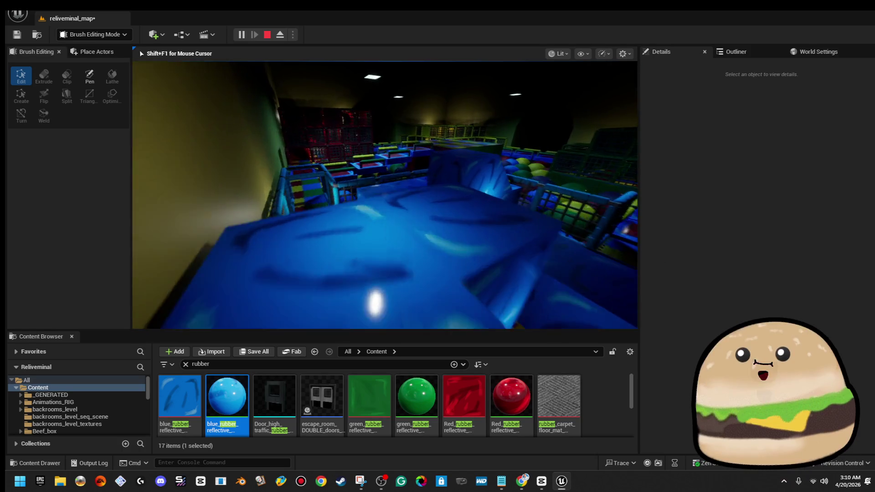
key("w")
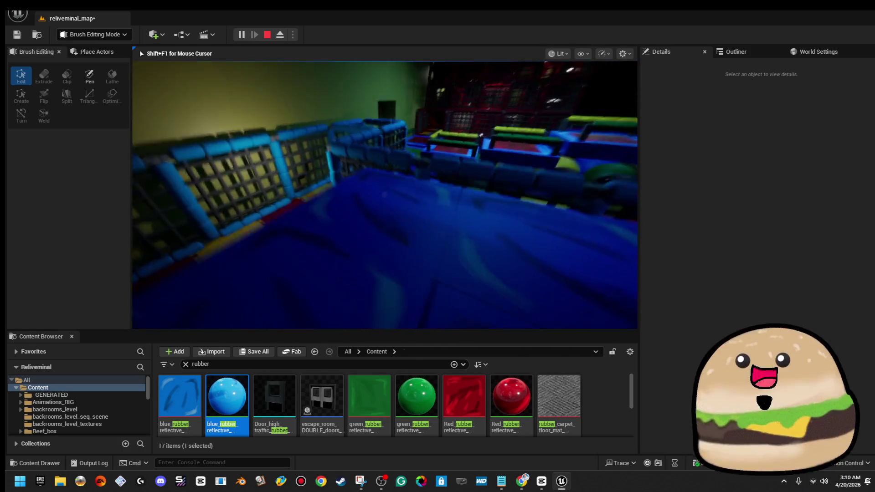
key("w")
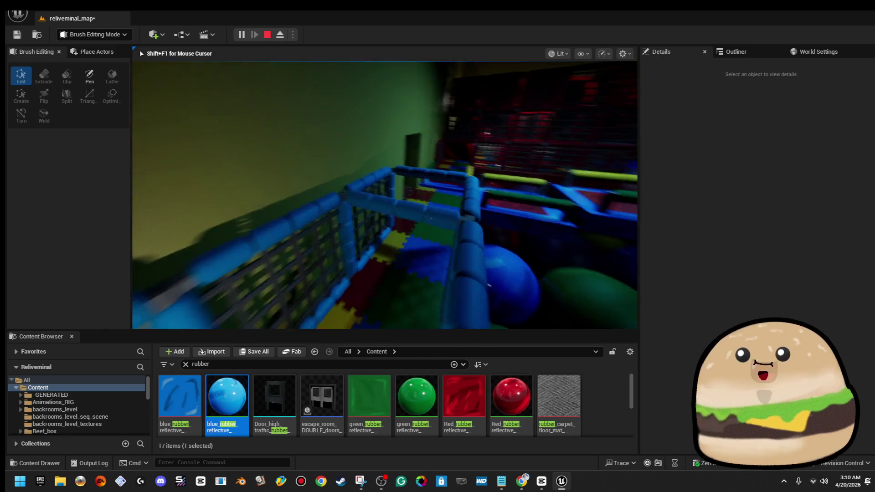
key("w")
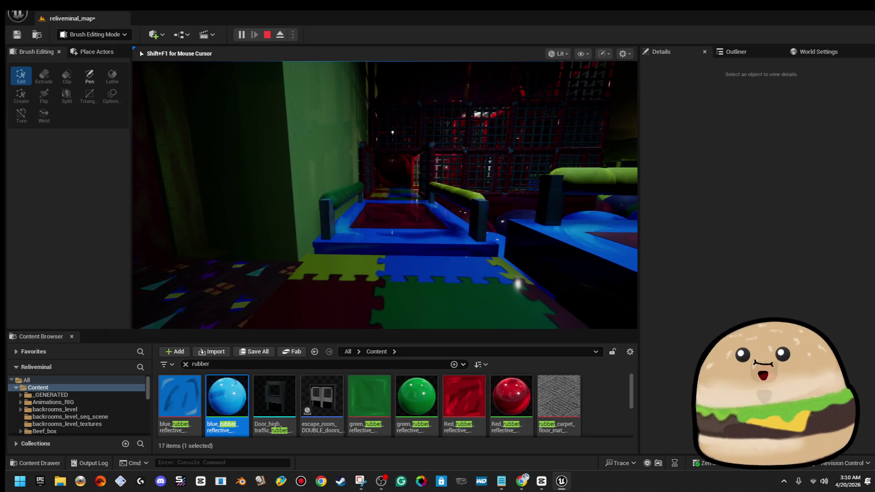
key("F11")
key("w")
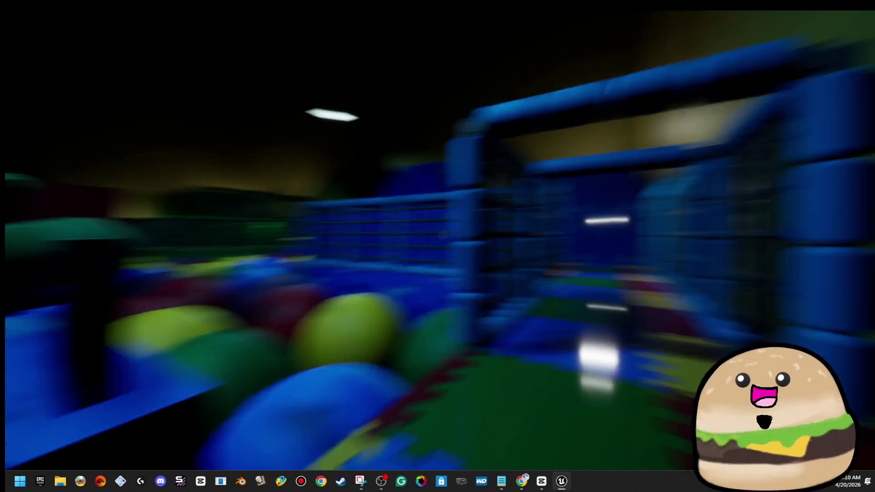
key("w")
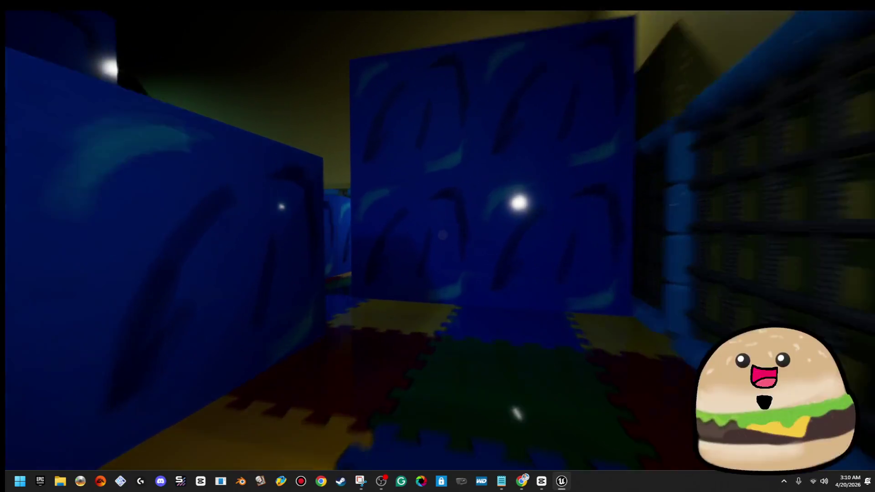
key("w")
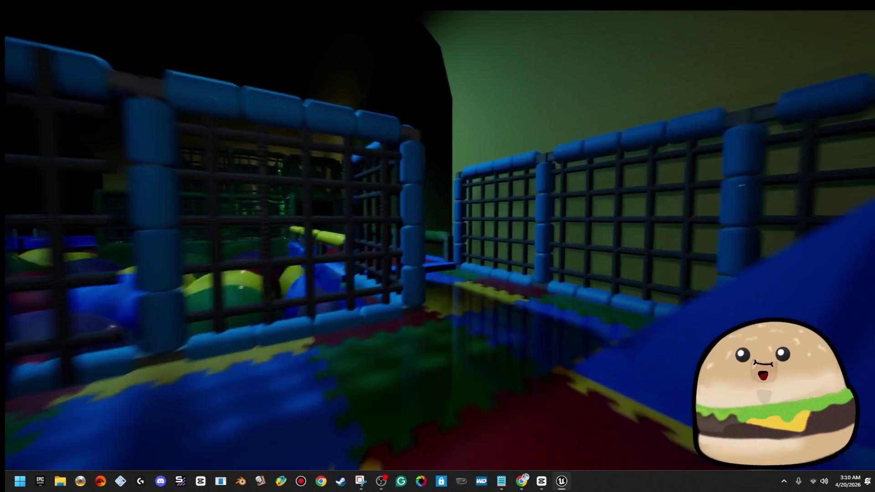
key("w")
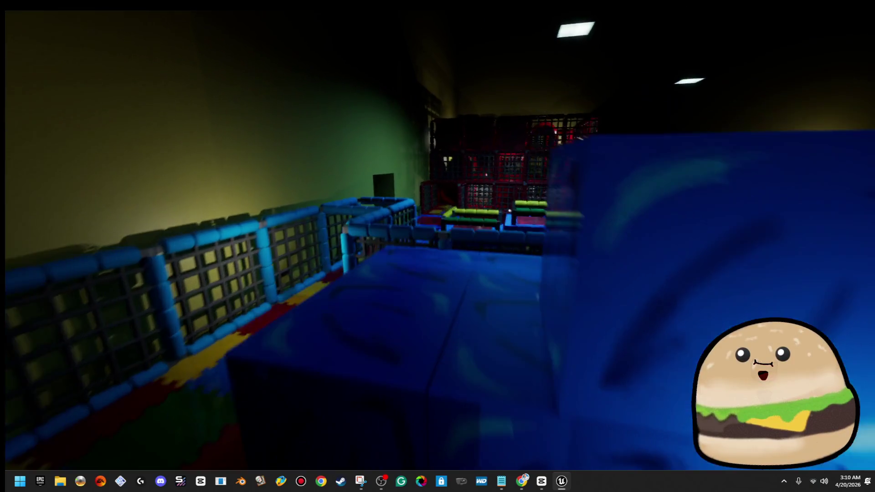
key("w")
key("w")
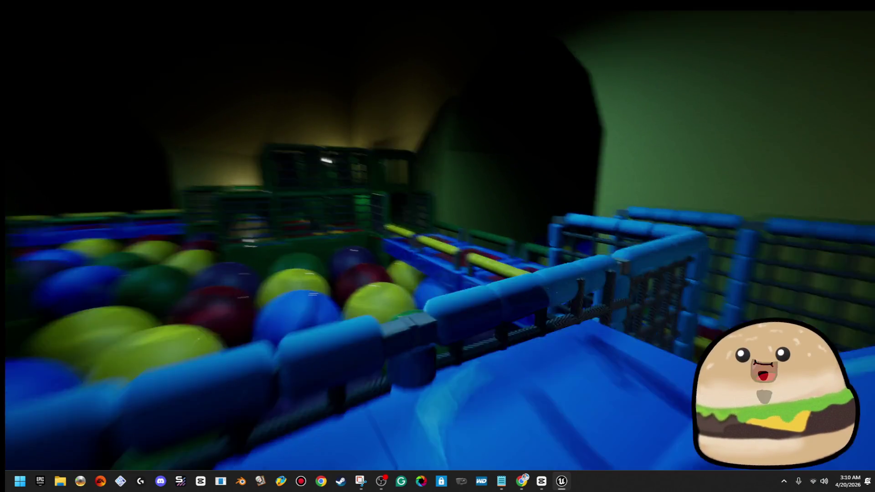
key("w")
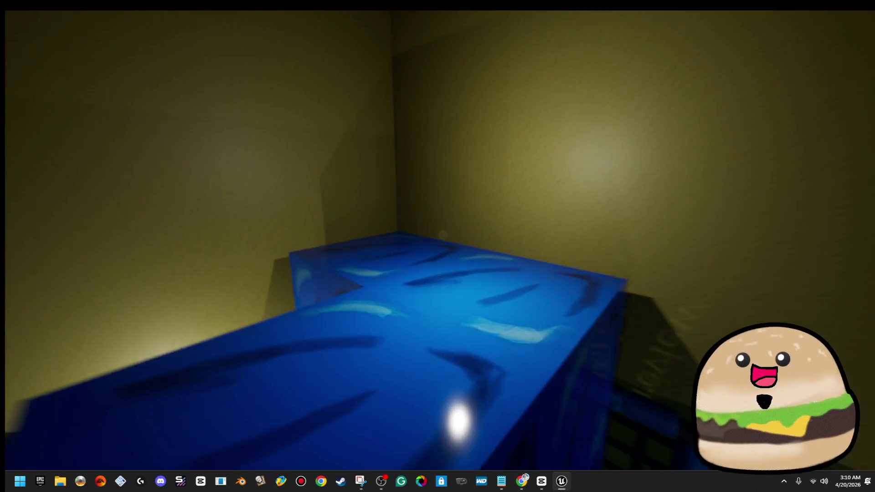
key("w")
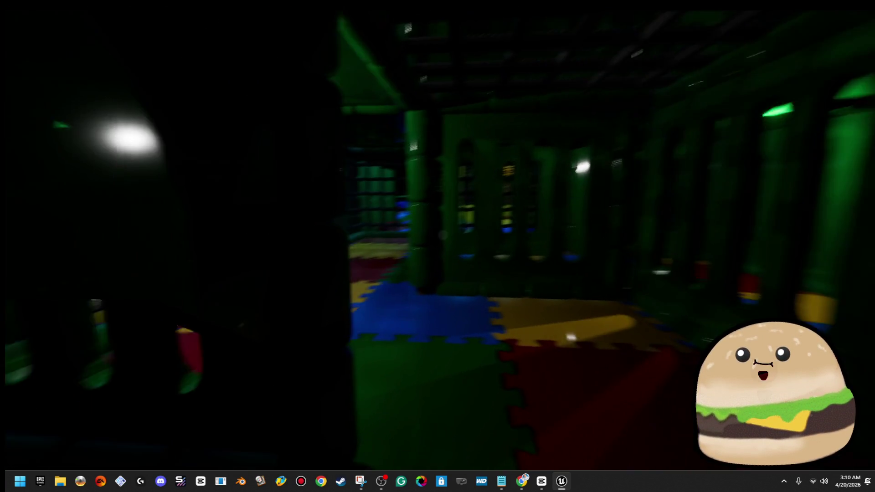
Step: Alt-drag a copy of the point light further along the tunnel, then inspect the cylinder brush and green mat
key("w")
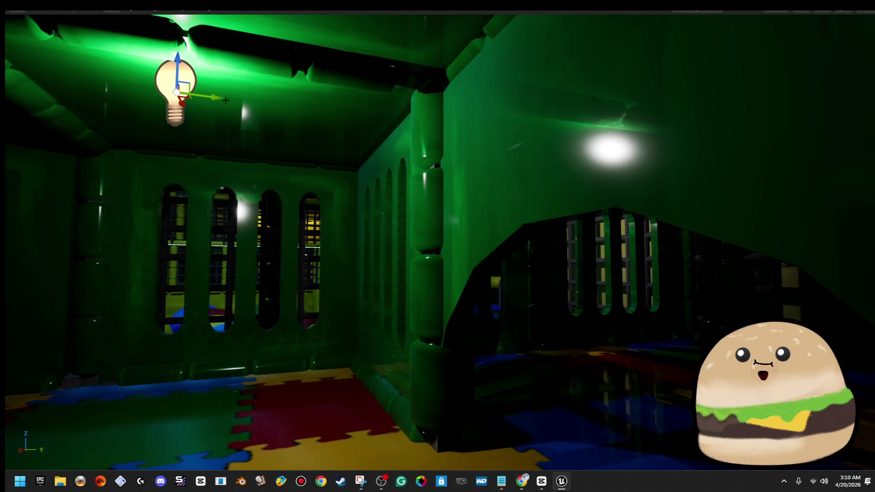
mouse_move(225, 100)
left_mouse_down()
mouse_move(269, 97)
mouse_move(736, 170)
left_mouse_up()
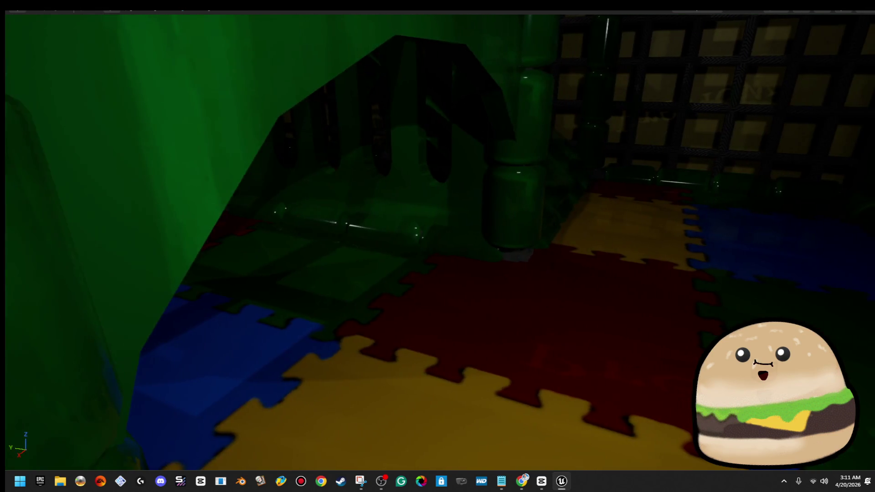
right_click(617, 286)
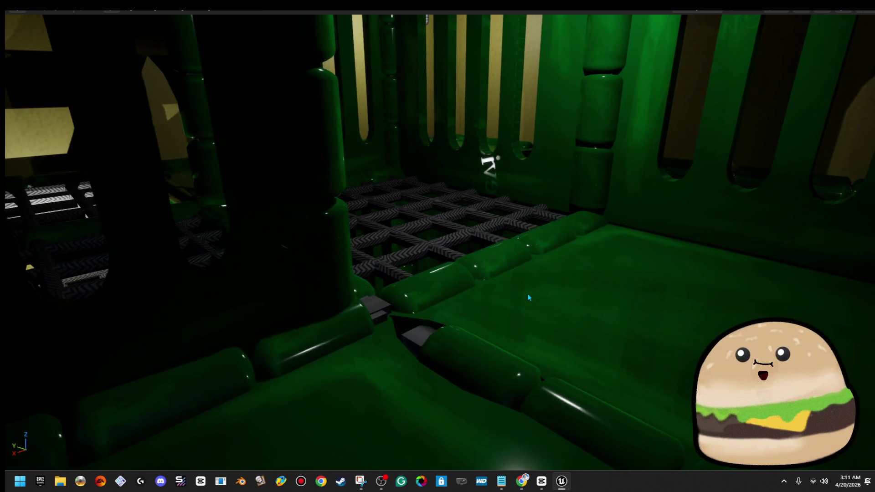
right_click(527, 297)
left_click(621, 446)
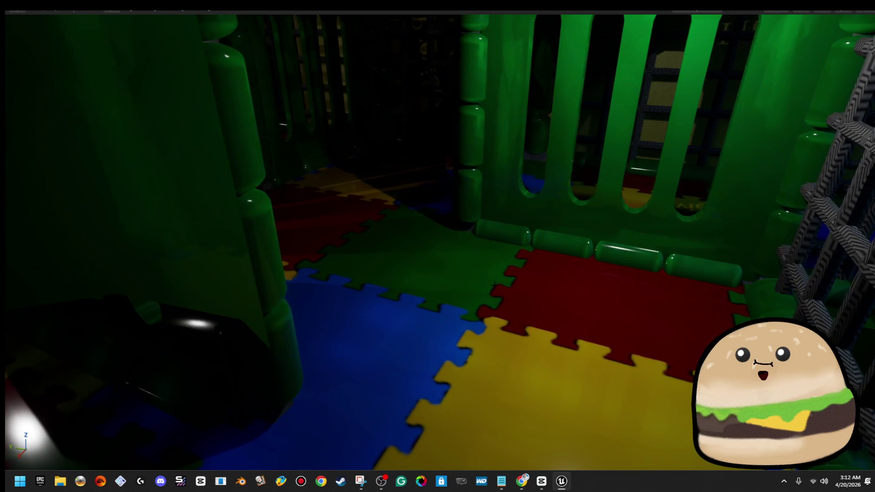
Step: Nudge the green rail slightly left along its X axis
right_click(501, 443)
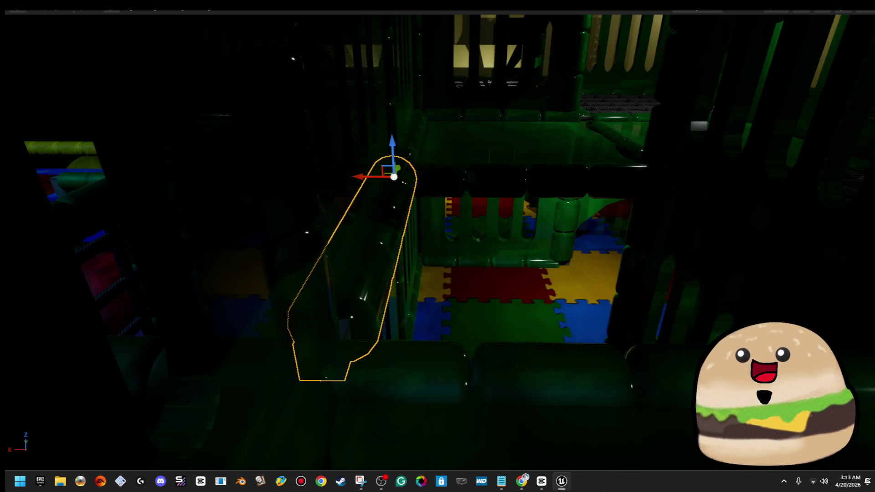
left_click_drag(391, 177, 389, 178)
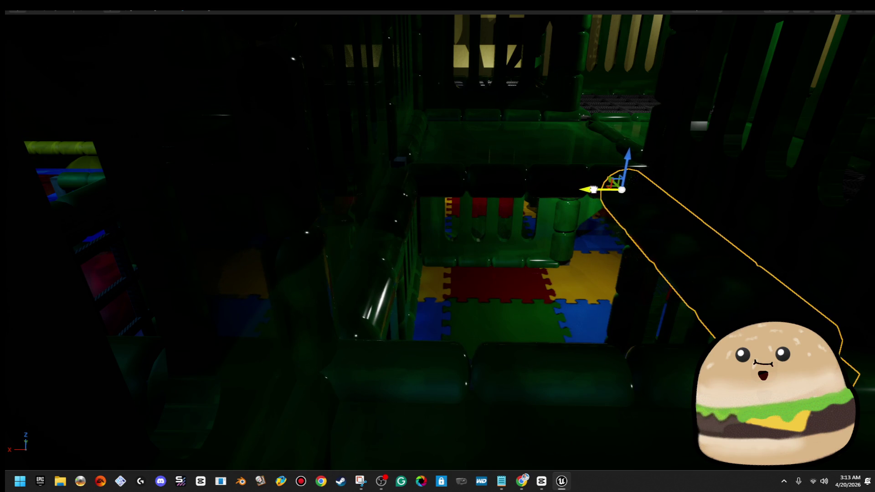
left_click_drag(598, 190, 565, 191)
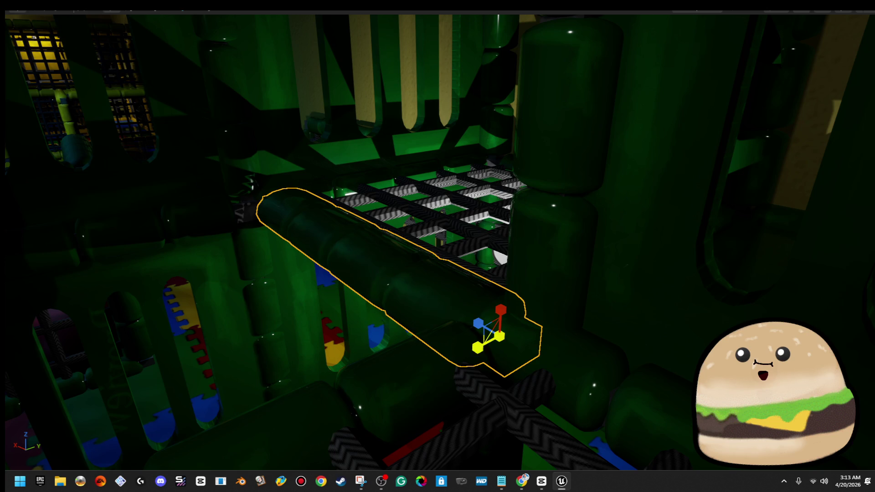
Step: Fly through the structure and Play From Here on the floor inside it
left_click_drag(565, 192, 565, 192)
left_click_drag(436, 241, 436, 242)
right_click(436, 241)
mouse_move(483, 363)
left_click(503, 457)
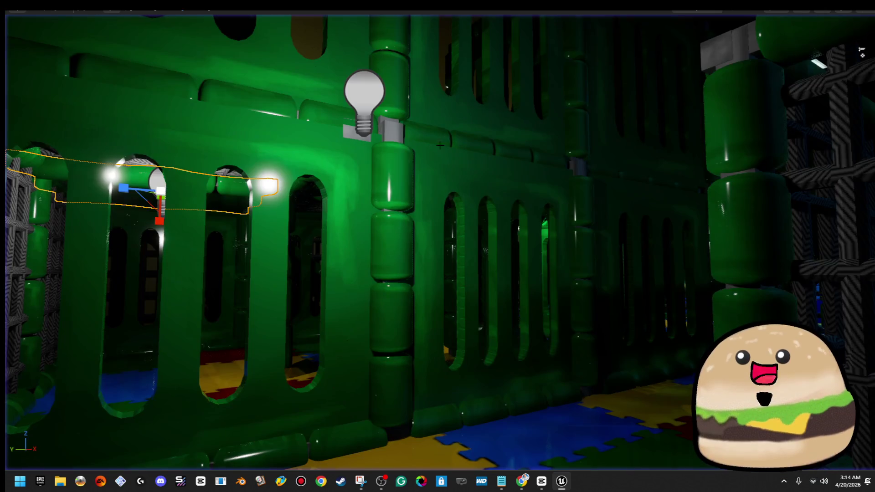
Step: Slide the wall's point light to the right along Y, above the green padded corridor
left_click_drag(334, 94, 682, 146)
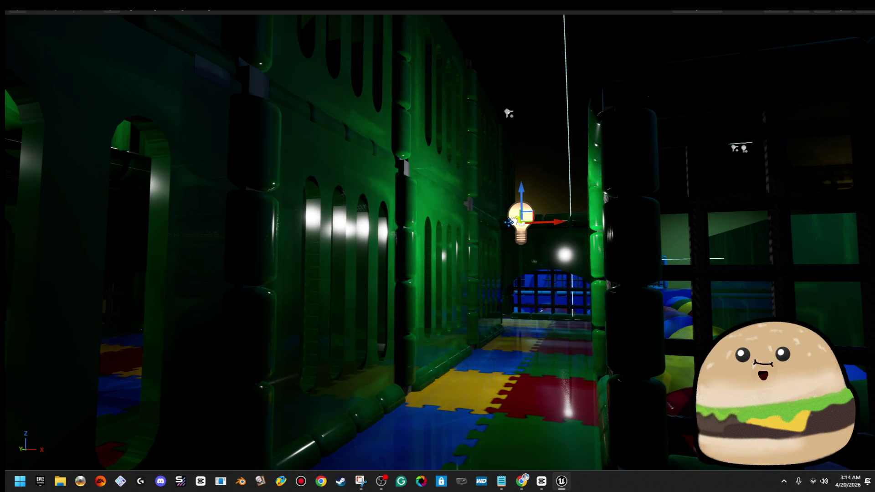
right_click(522, 358)
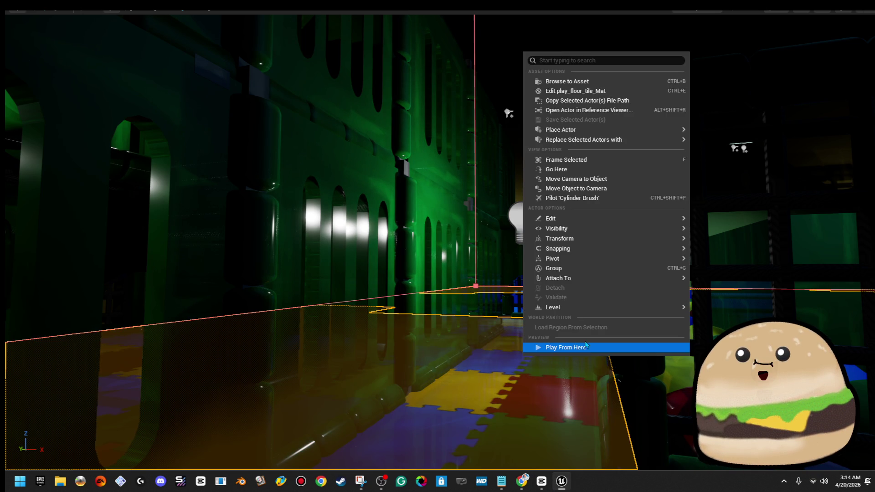
Step: Playtest the level with Alt+P, then bring up actions for the floor tile by the ball pit
key("alt+p")
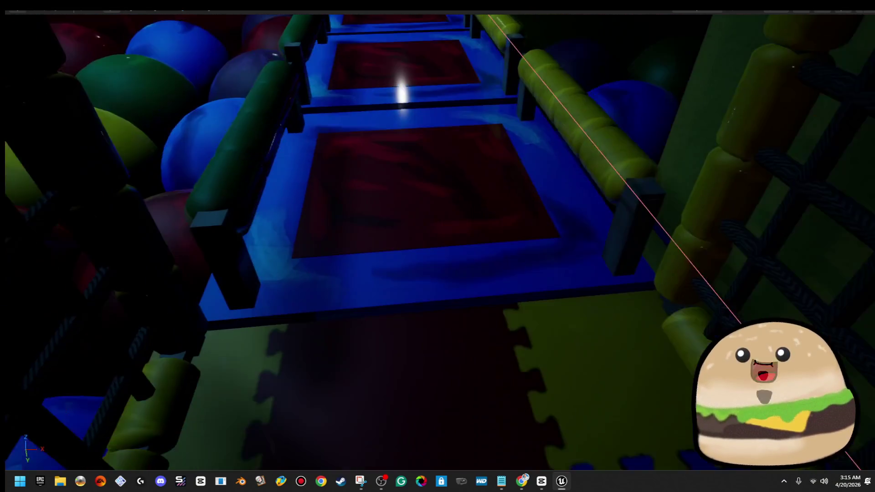
right_click(526, 396)
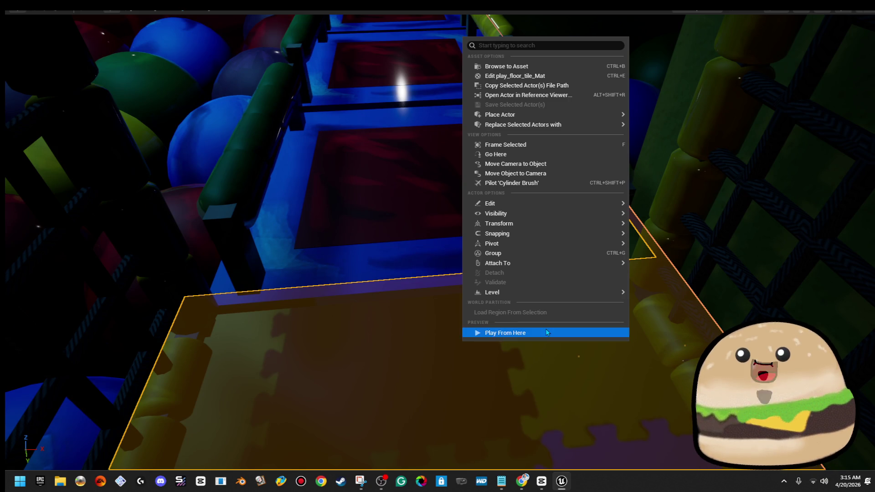